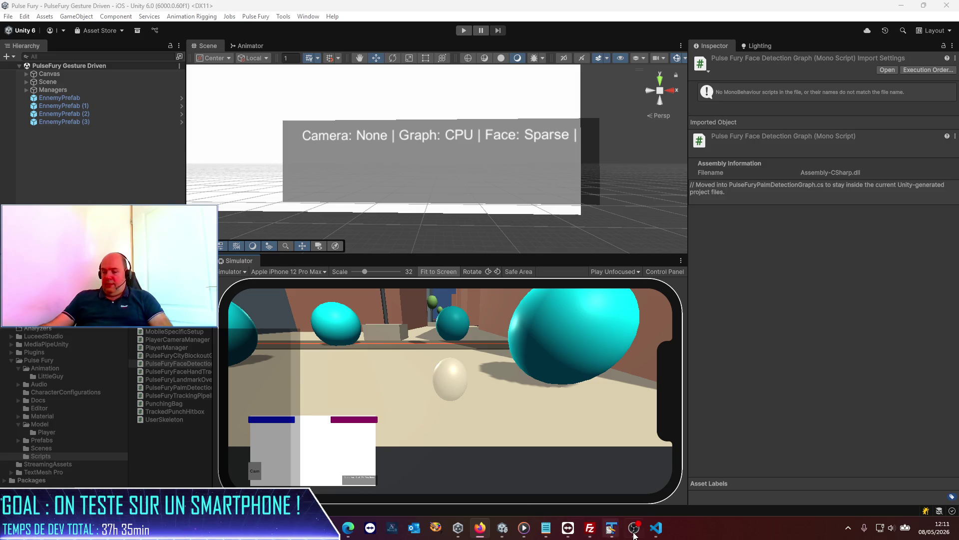
Bring the VS Code assistant chat forward and review its reply on the bootstrap change
left_click(658, 528)
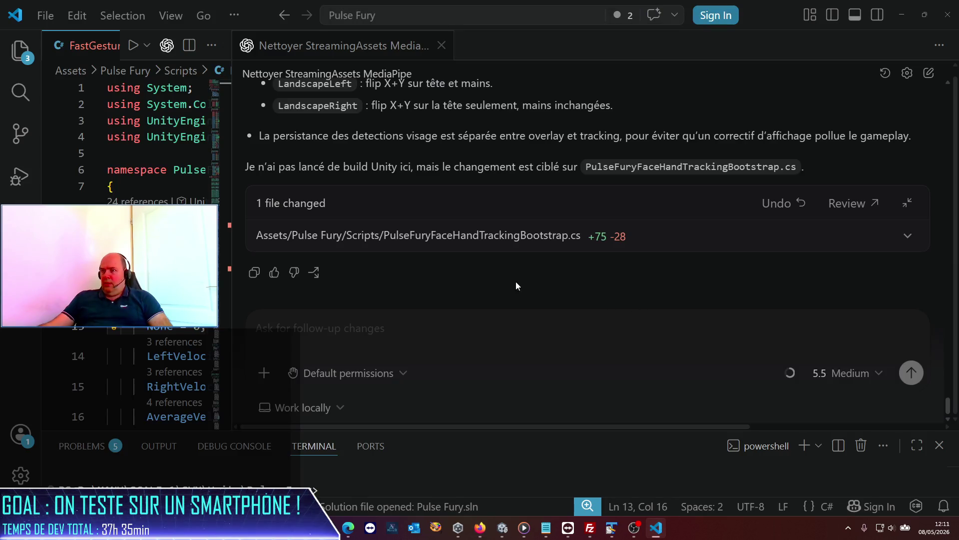
scroll(479, 264, "up", 10)
scroll(556, 257, "up", 1)
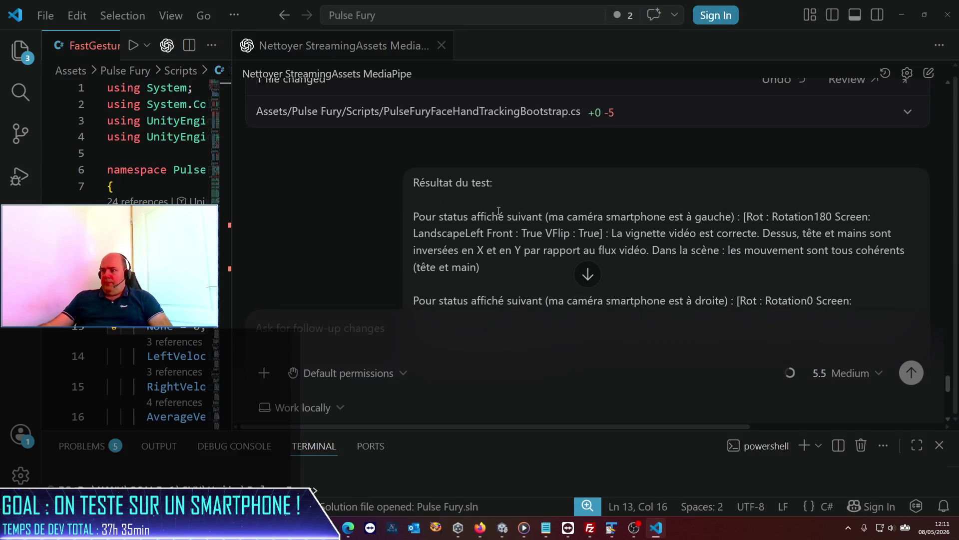
scroll(488, 207, "down", 2)
scroll(486, 210, "down", 1)
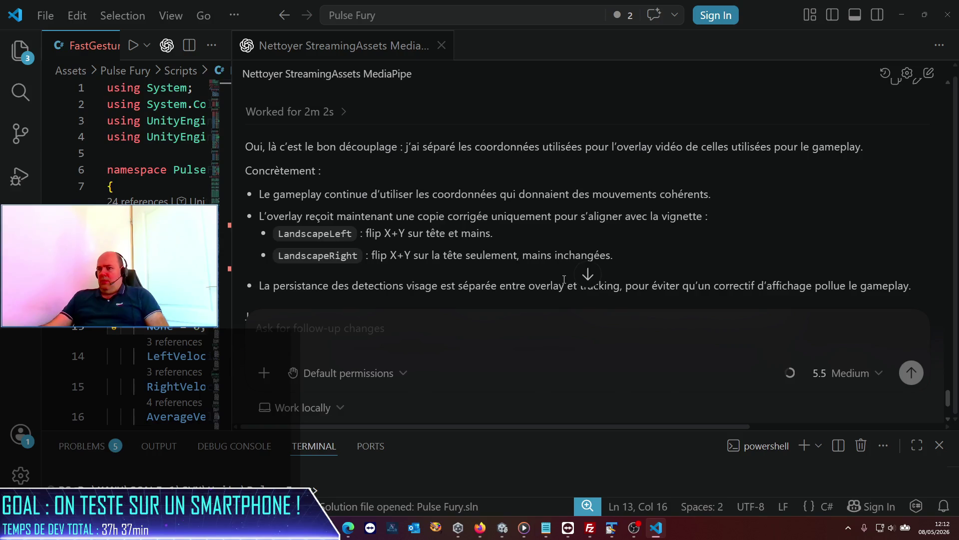
Select both earlier test-result paragraphs in the chat to copy them
scroll(553, 295, "up", 3)
scroll(553, 295, "up", 2)
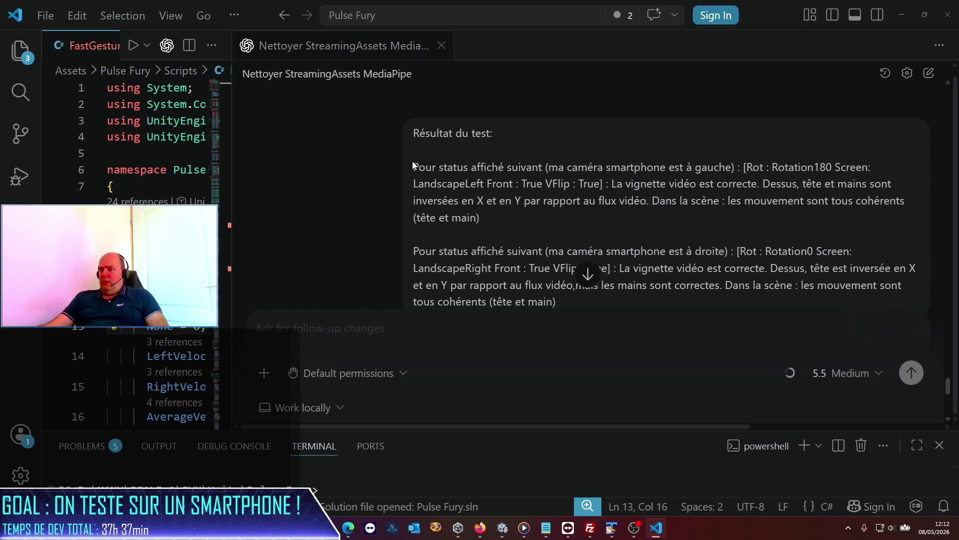
mouse_move(412, 164)
left_mouse_down()
mouse_move(588, 262)
mouse_move(594, 298)
left_mouse_up()
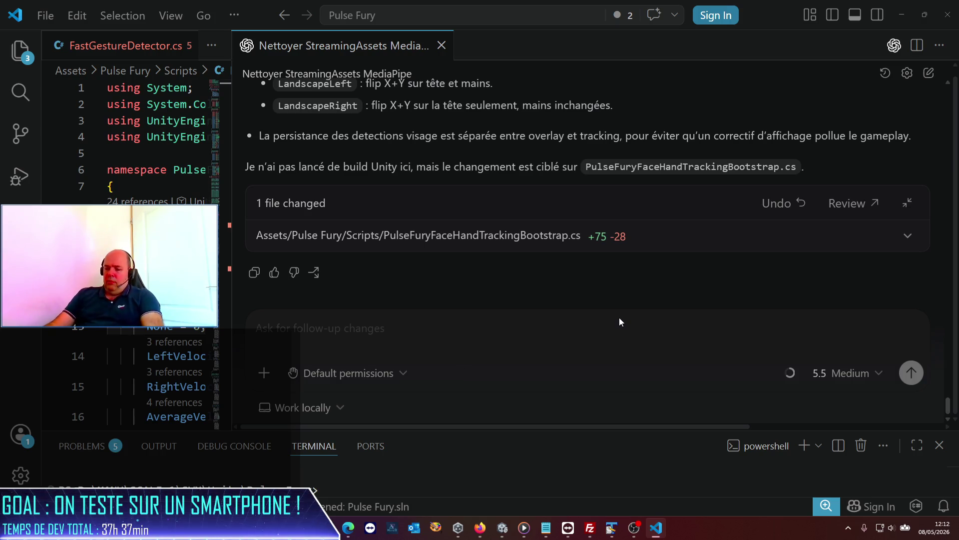
Write a French follow-up saying the change had no impact and introducing the test results
type("Bon alors je ne sais pas pourquoi, mais ce que tu as f")
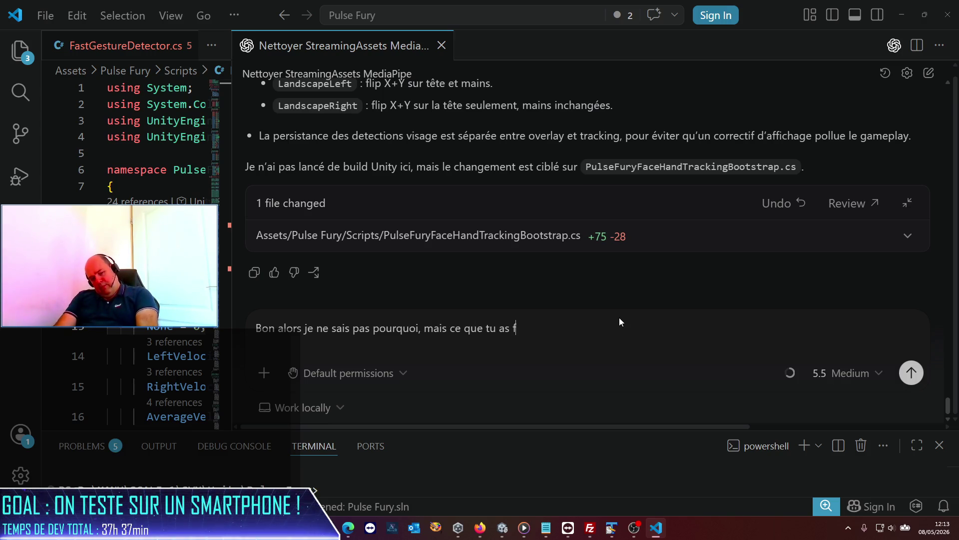
type("ait n'a aucun impat")
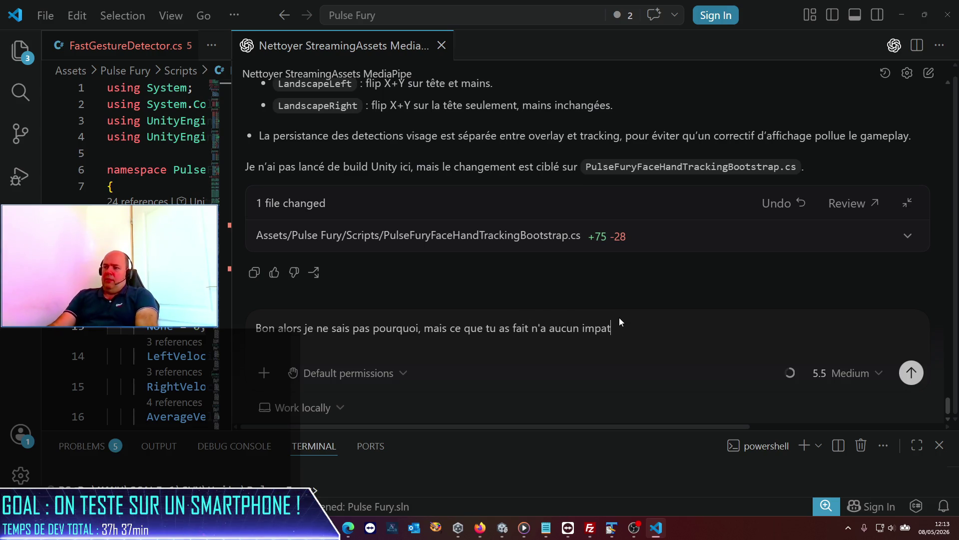
key("BackSpace")
type("ct. As-tu ")
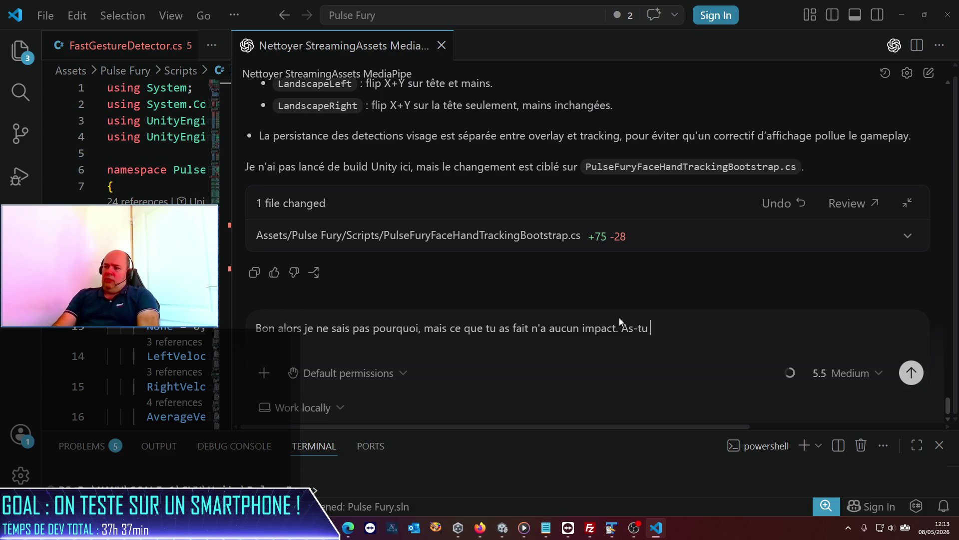
type("vraimen")
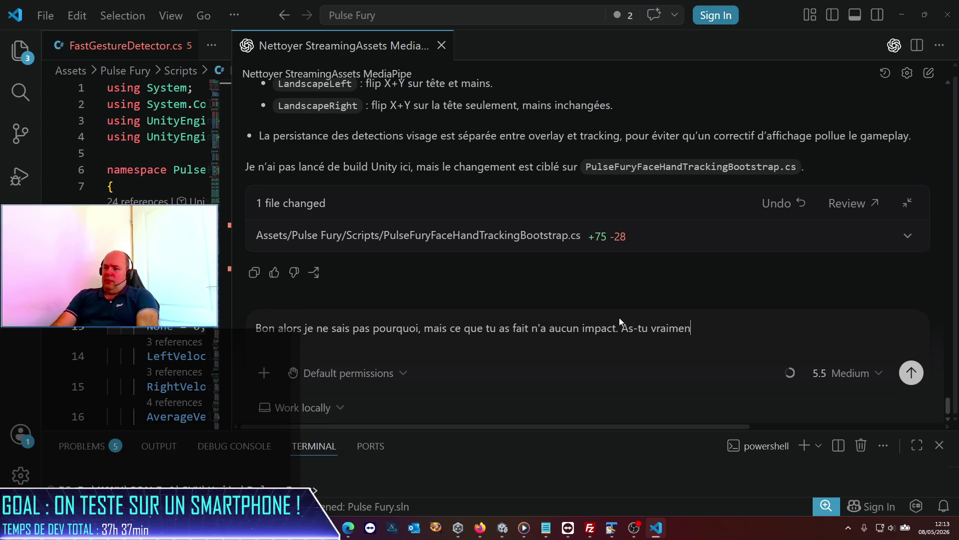
type("t modifié les d")
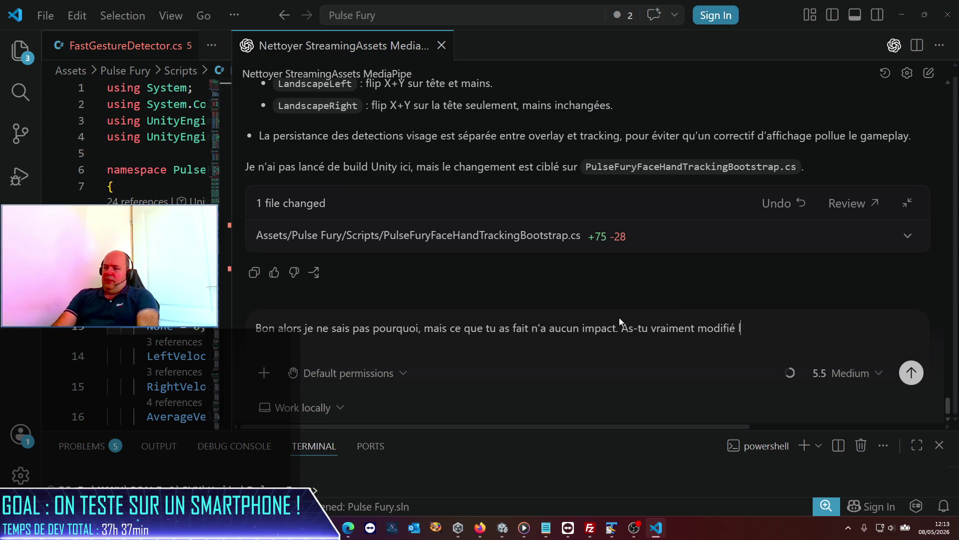
key("BackSpace")
type("fi")
type("chiers ?")
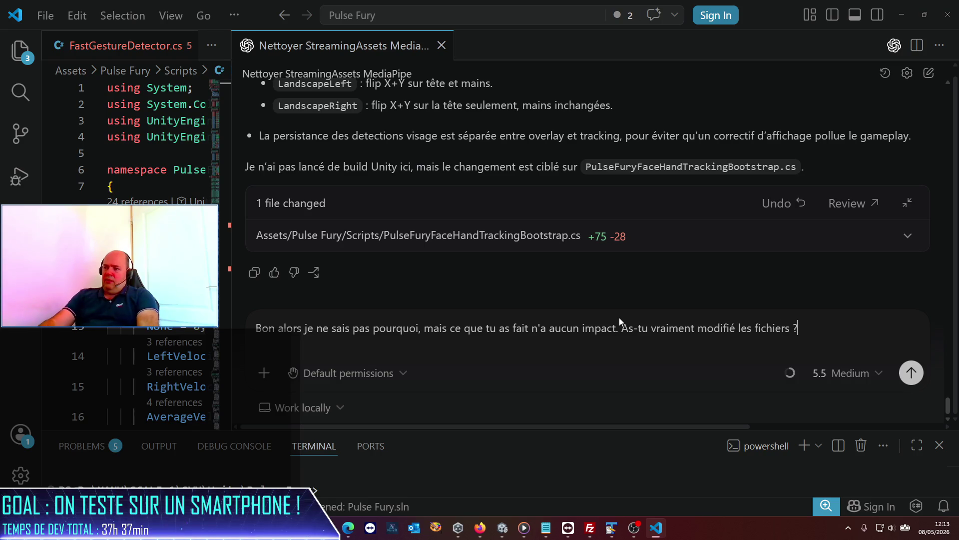
type(" résulta")
key("BackSpace")
key("BackSpace")
key("BackSpace")
type("lt")
key("BackSpace")
key("BackSpace")
type("lt")
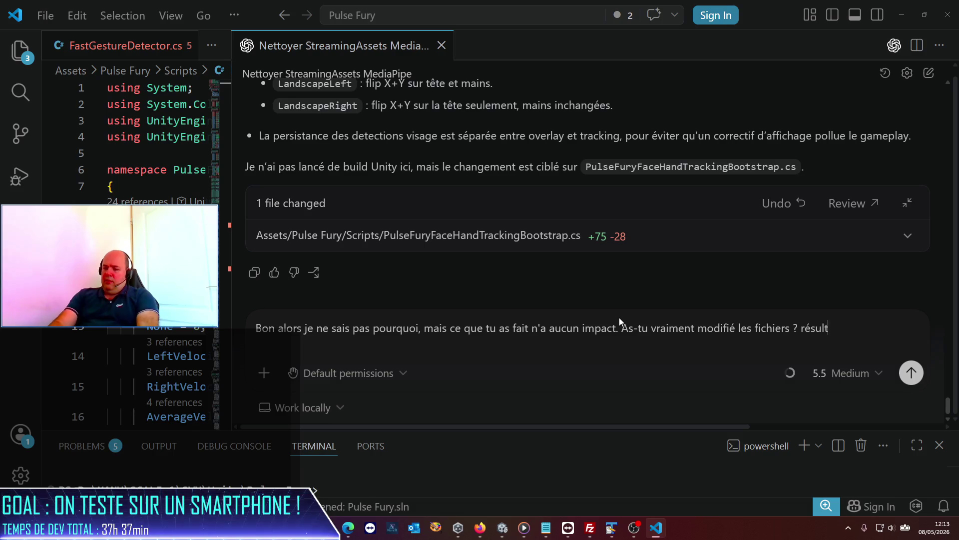
type("ats des tests:")
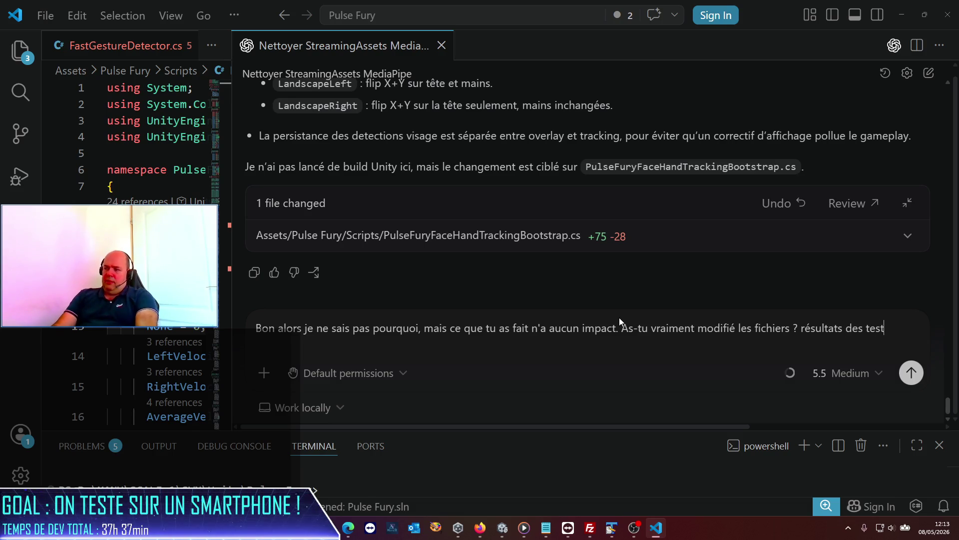
Paste the copied test results on a new line and send the follow-up
key("shift+Return")
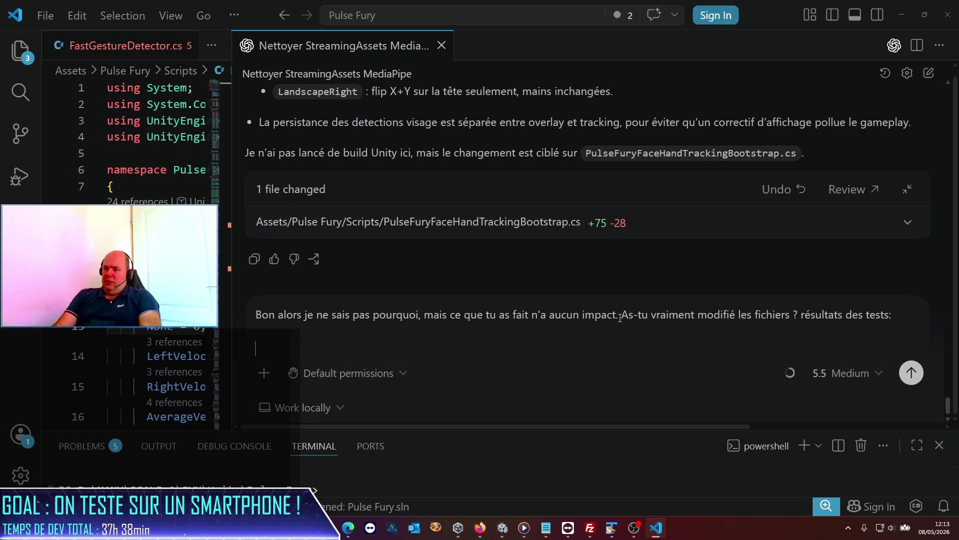
key("ctrl+v")
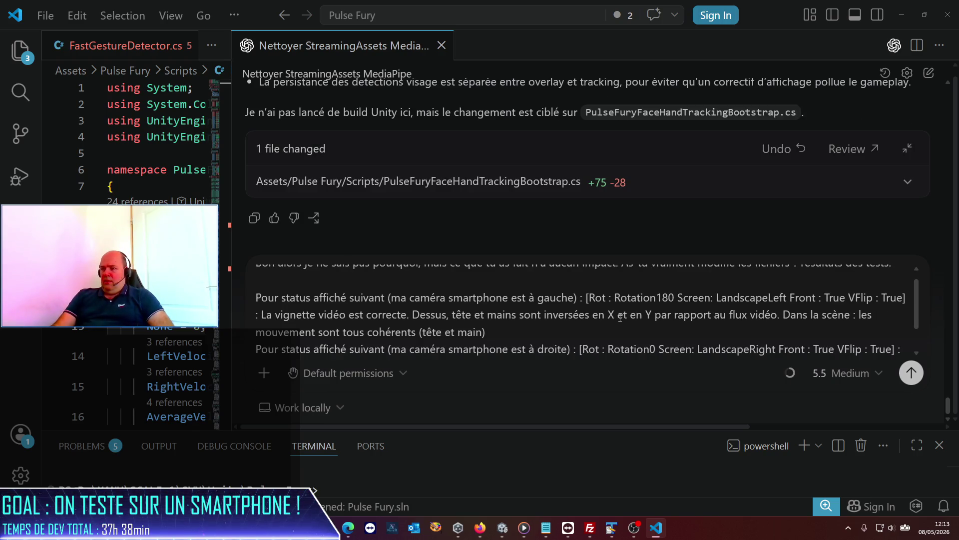
key("Return")
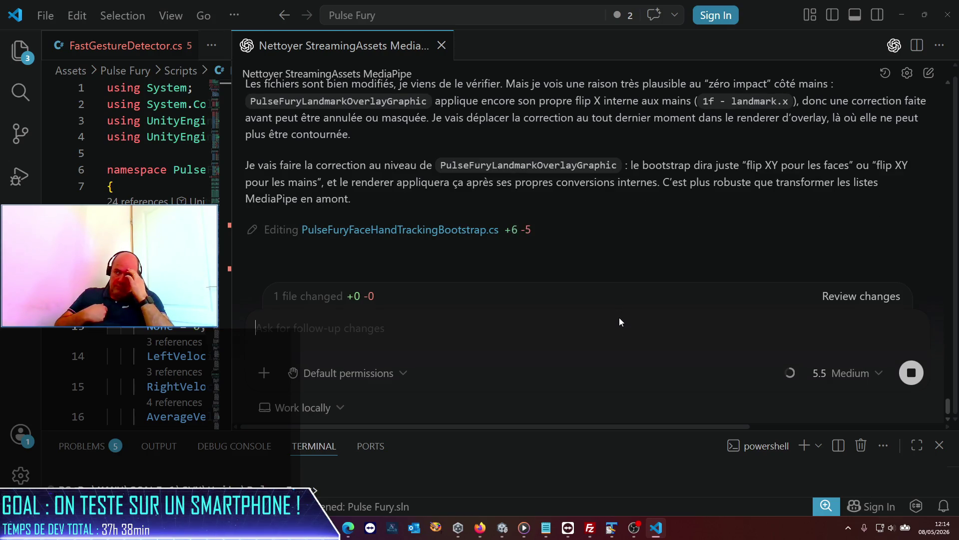
left_click(620, 318)
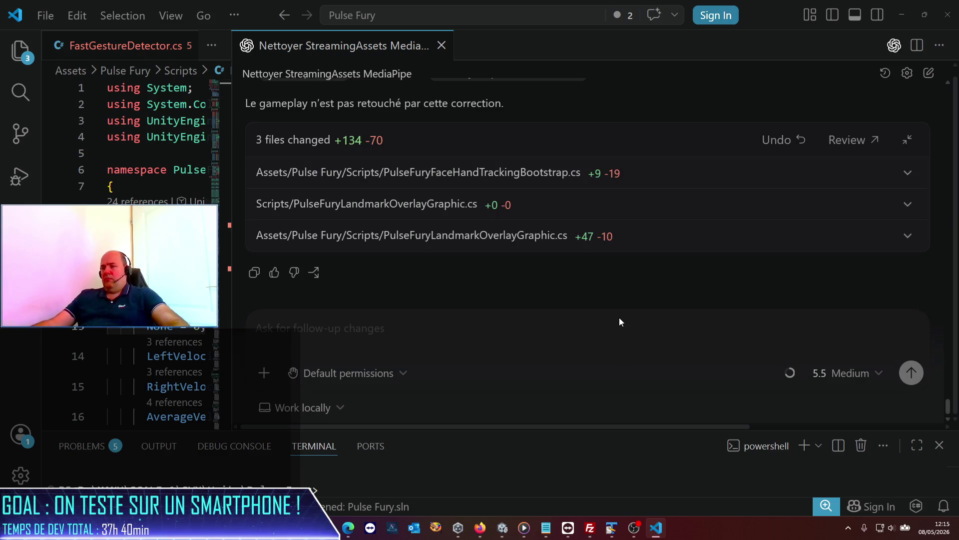
Scroll up through the reply describing the FlipFaceOverlayXY and FlipHandOverlayXY flags
scroll(780, 267, "up", 3)
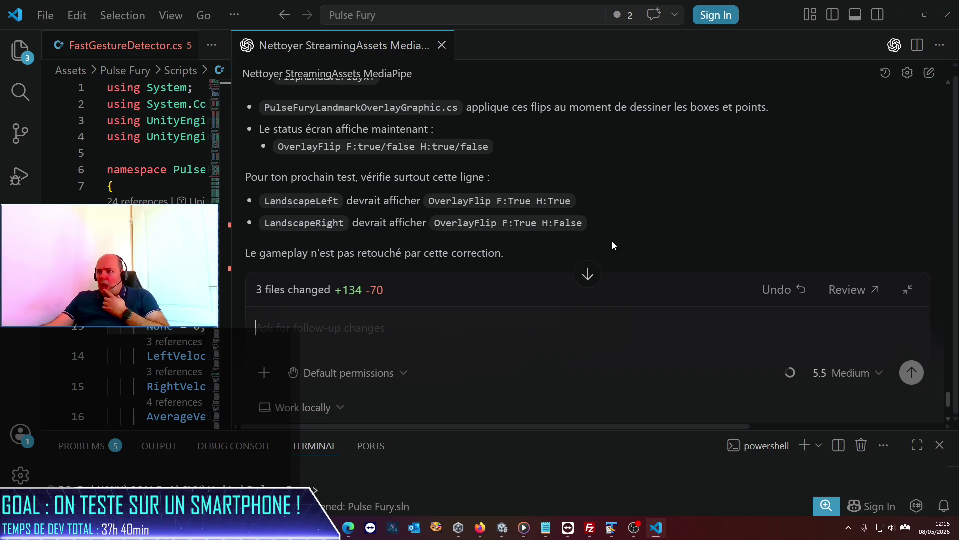
scroll(612, 242, "up", 1)
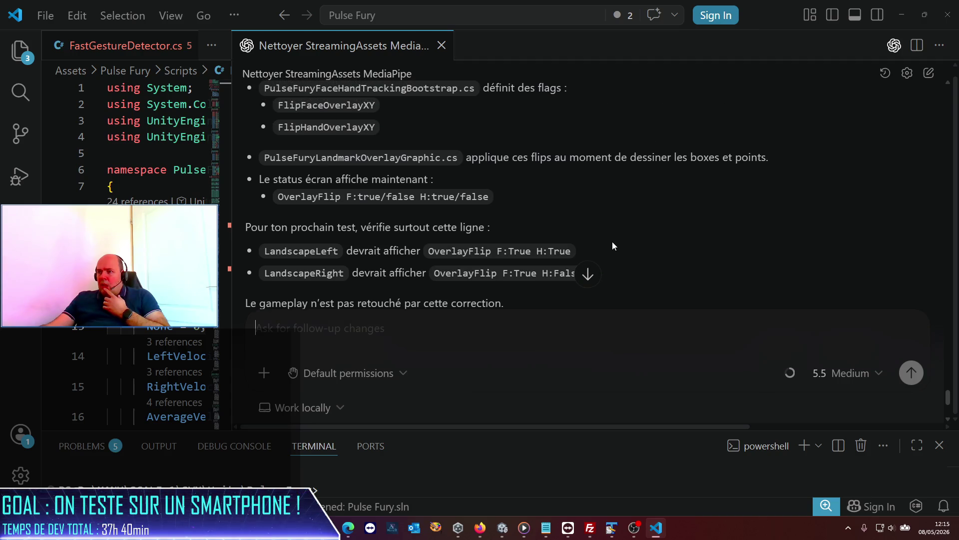
scroll(613, 241, "up", 1)
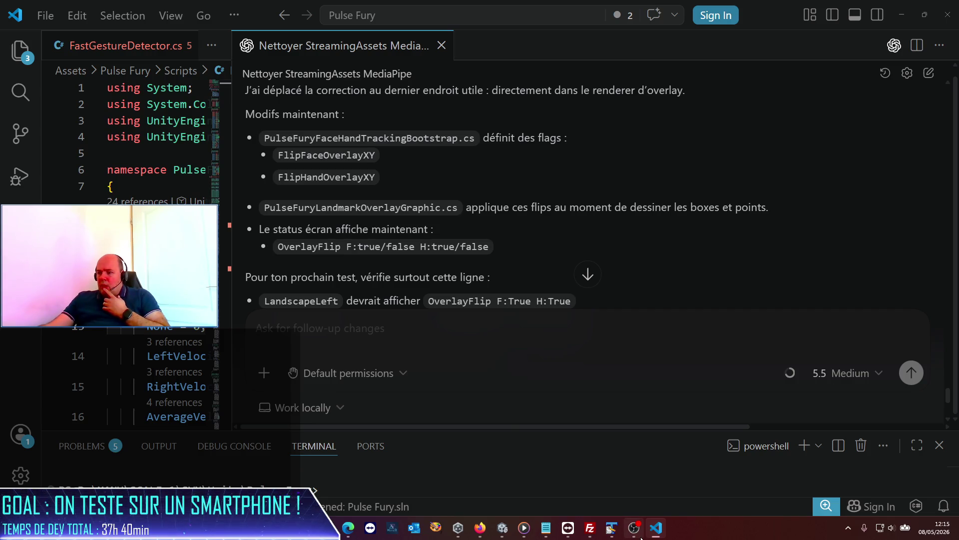
In Unity, review the recompiled Pulse Fury Face Hand Tracking bootstrap settings in the Inspector
mouse_move(634, 529)
left_click(515, 530)
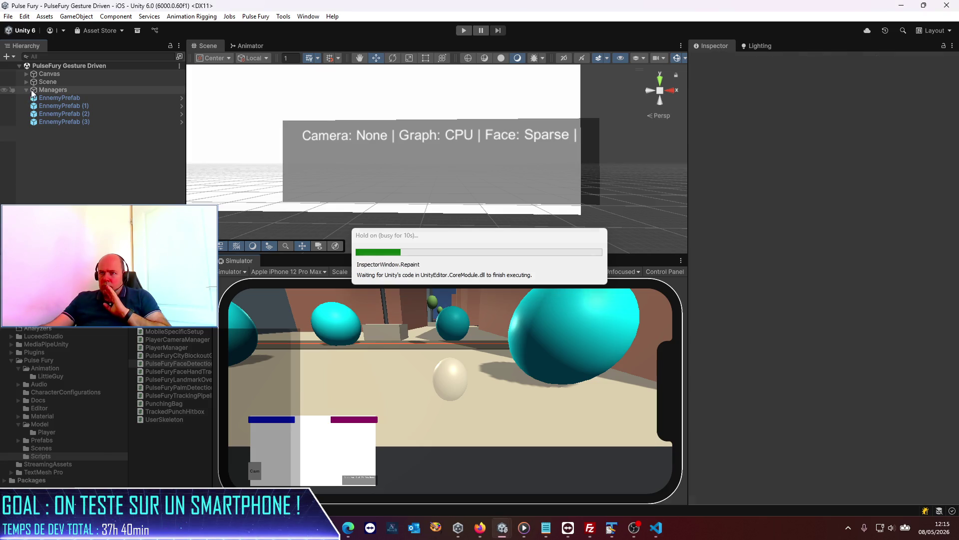
left_click(67, 98)
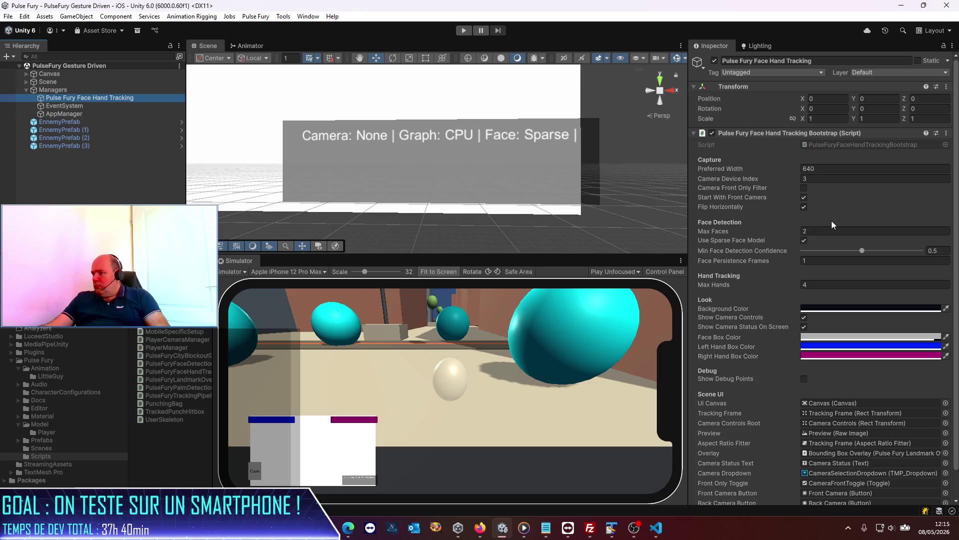
scroll(797, 229, "down", 2)
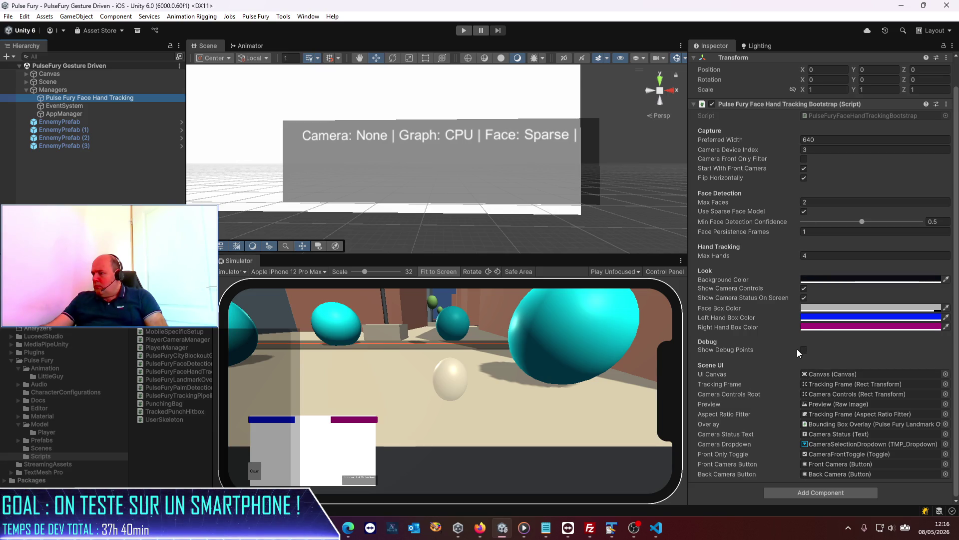
scroll(798, 352, "up", 2)
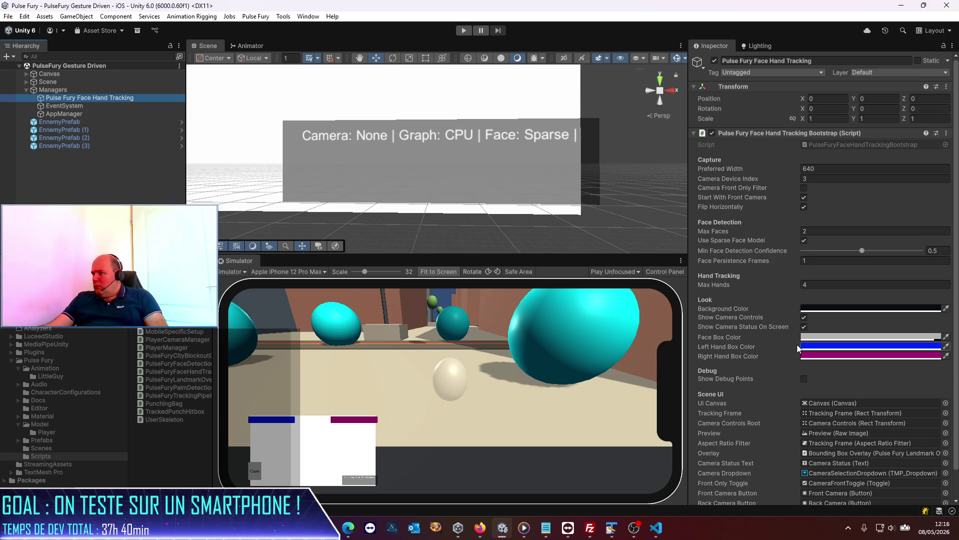
scroll(797, 345, "down", 2)
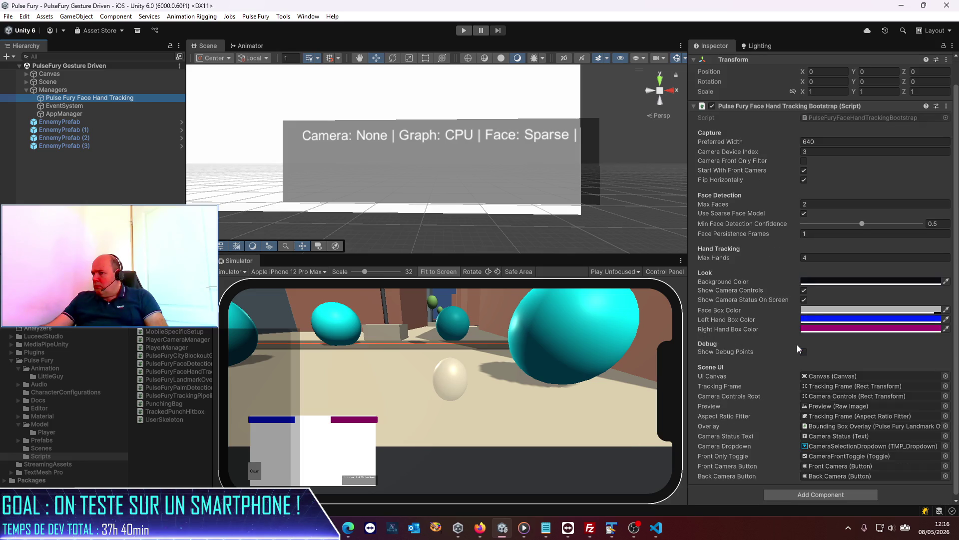
key("alt+Tab")
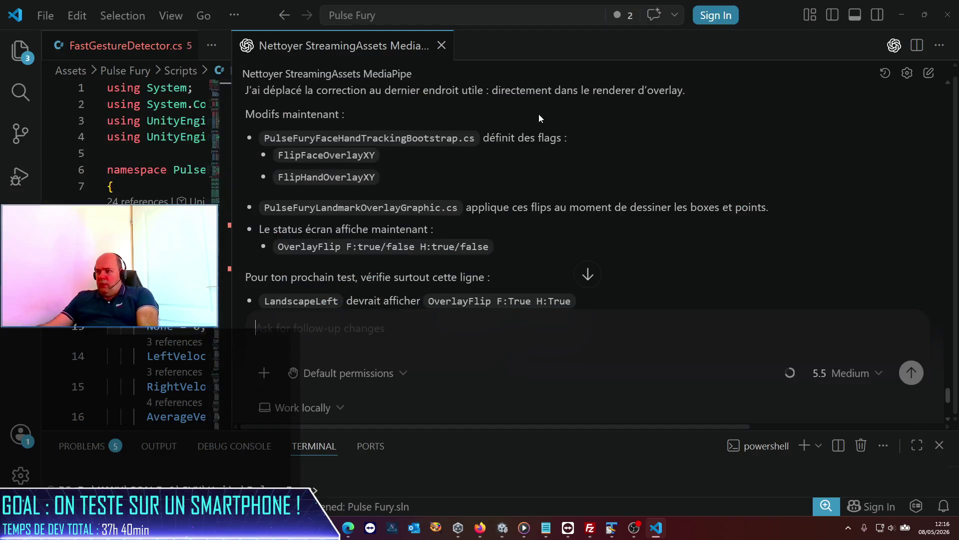
scroll(506, 220, "up", 2)
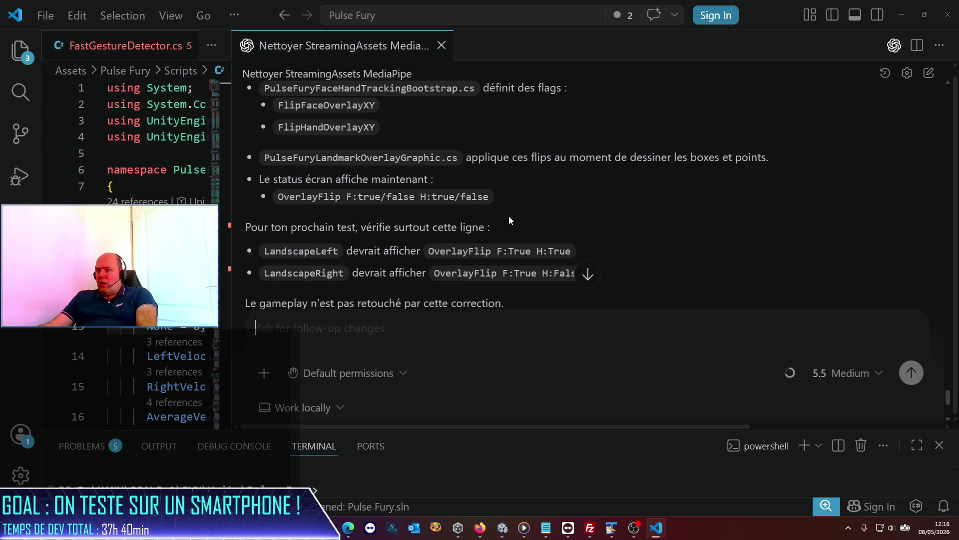
scroll(508, 216, "up", 2)
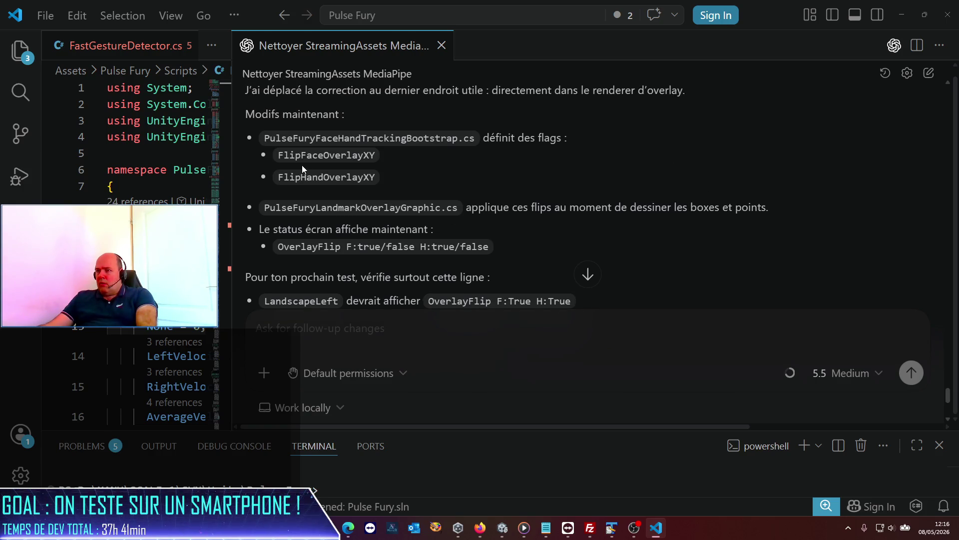
key("alt+Tab")
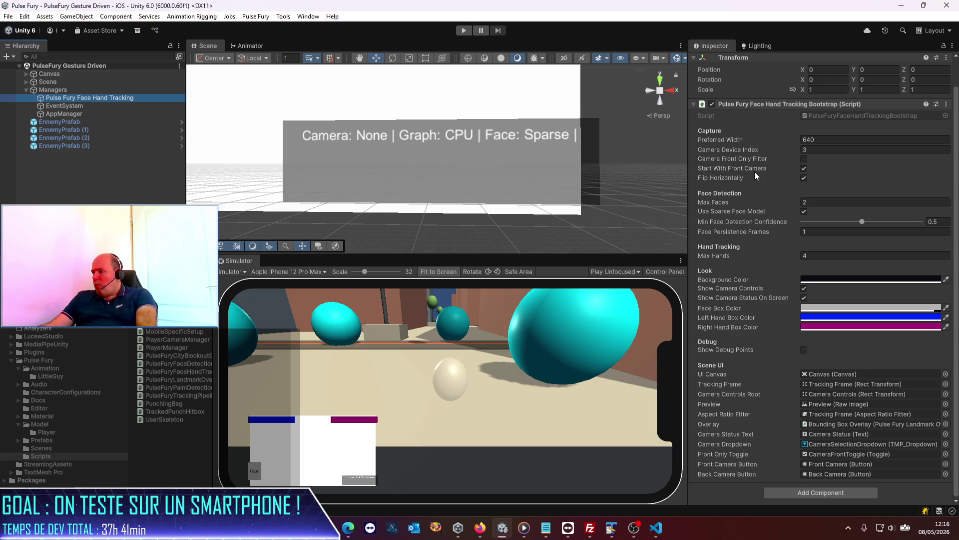
key("alt+Tab")
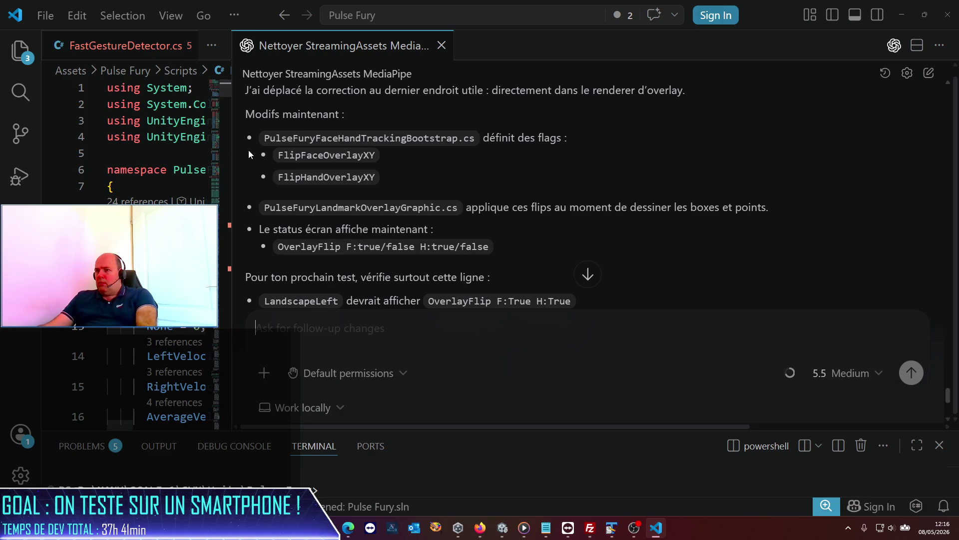
Open PulseFuryFaceHandTrackingBootstrap.cs in the left editor group beside the assistant chat
mouse_move(233, 154)
left_mouse_down()
mouse_move(456, 155)
mouse_move(418, 156)
left_mouse_up()
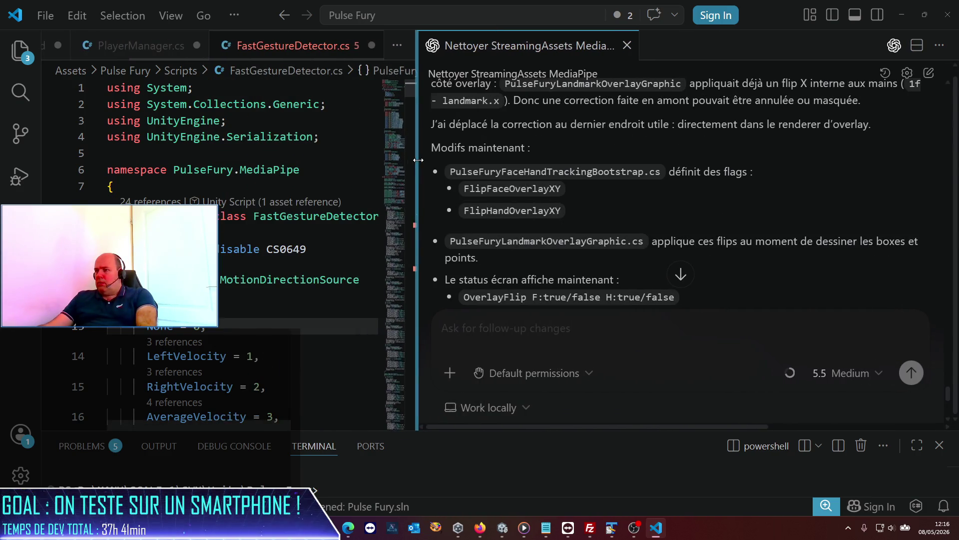
double_click(517, 172)
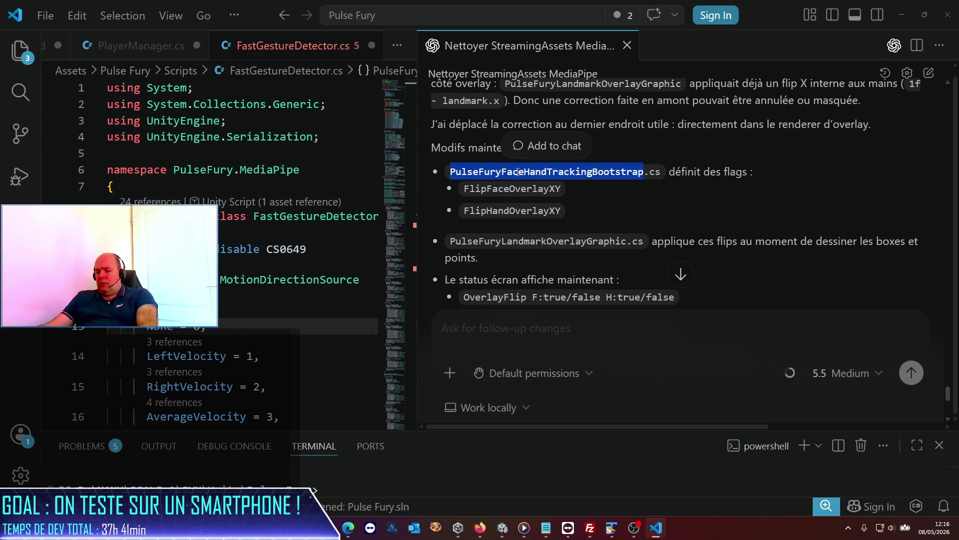
key("alt+Tab")
left_click(868, 116)
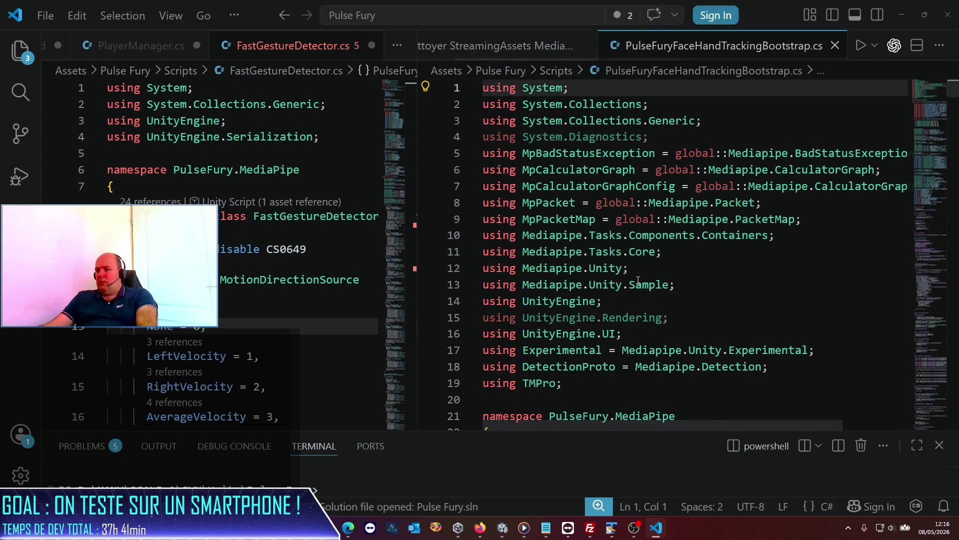
left_click(577, 219)
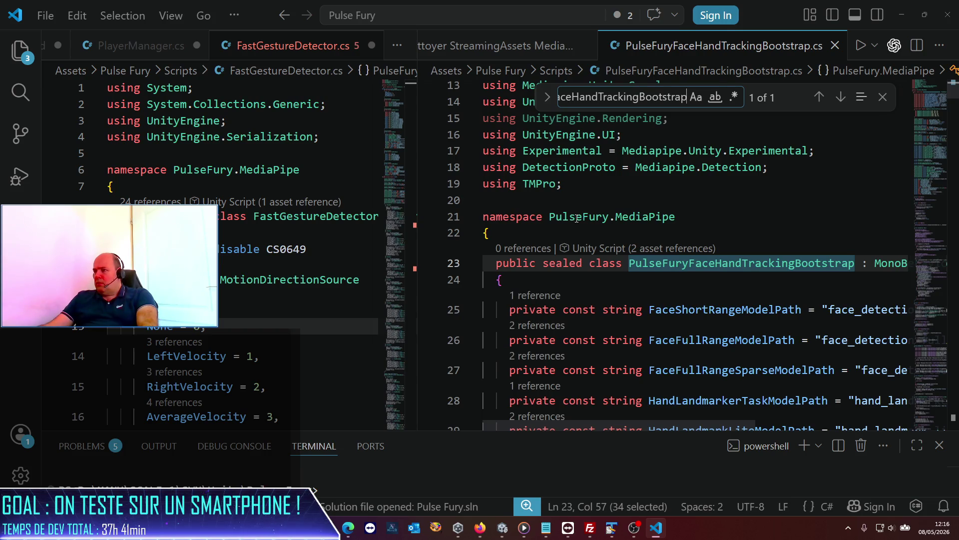
key("Escape")
scroll(654, 234, "down", 7)
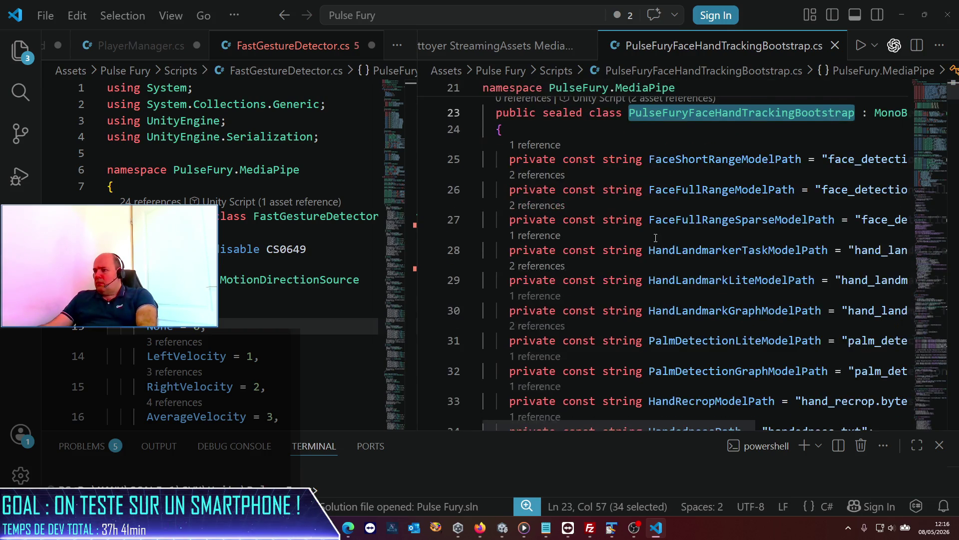
key("alt+Tab")
key("alt+Tab")
key("alt+Tab")
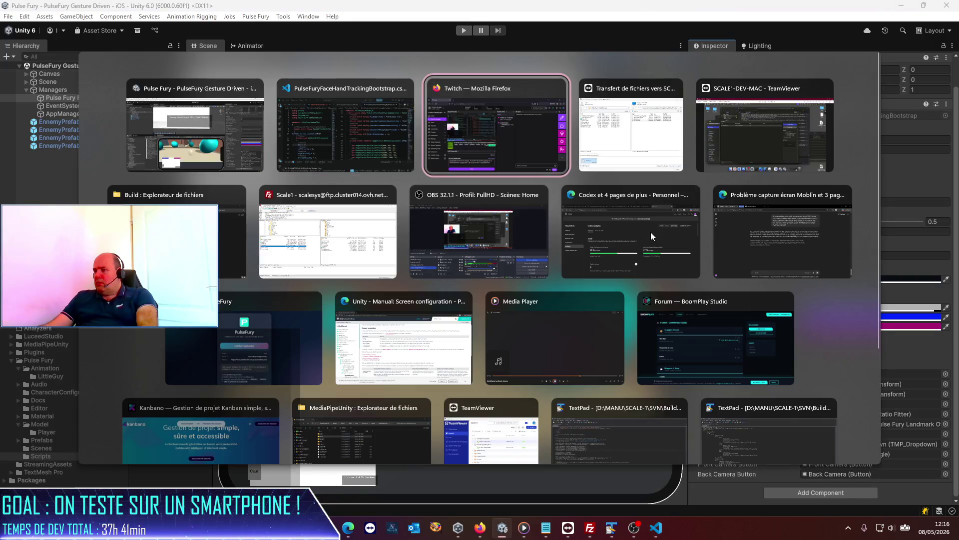
key("alt+Tab")
key("alt+Tab")
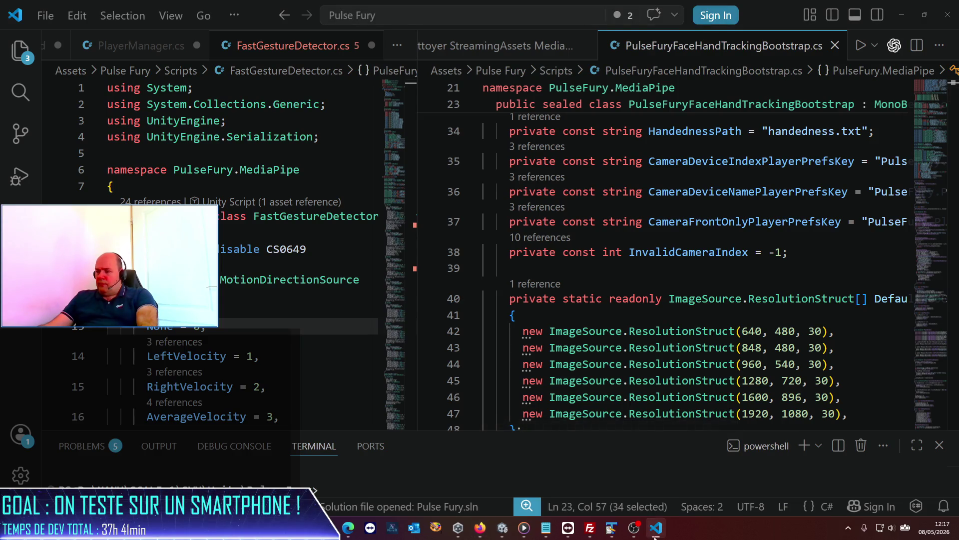
mouse_move(656, 527)
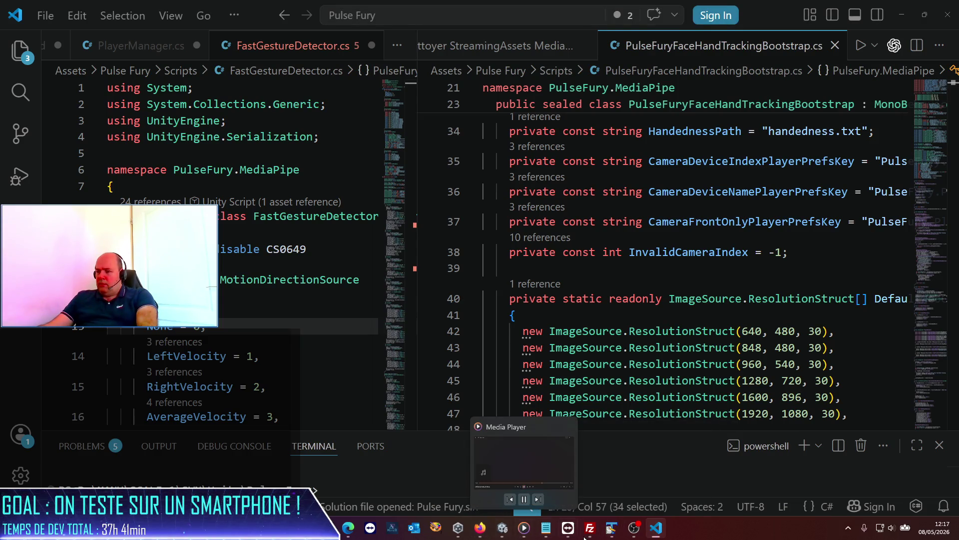
left_click(656, 529)
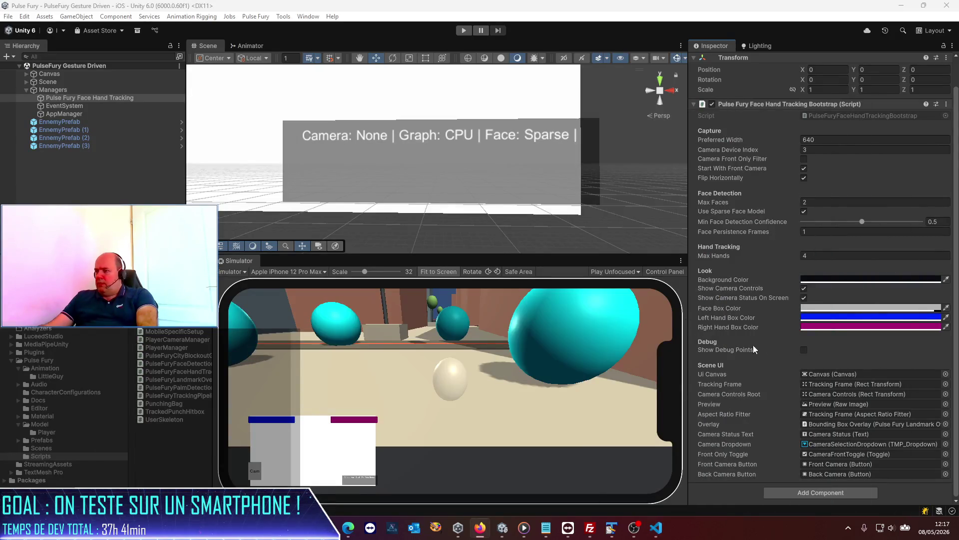
left_click(656, 528)
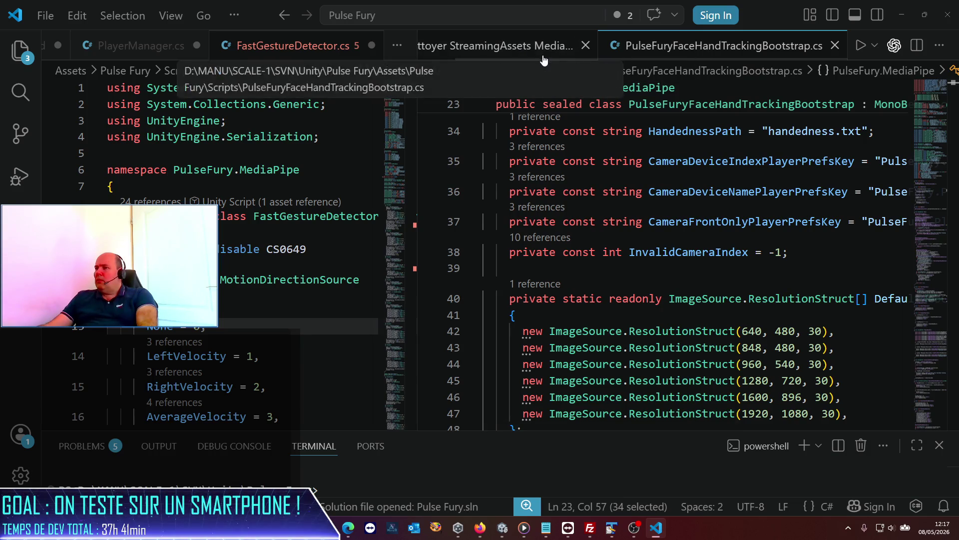
left_click_drag(699, 45, 316, 52)
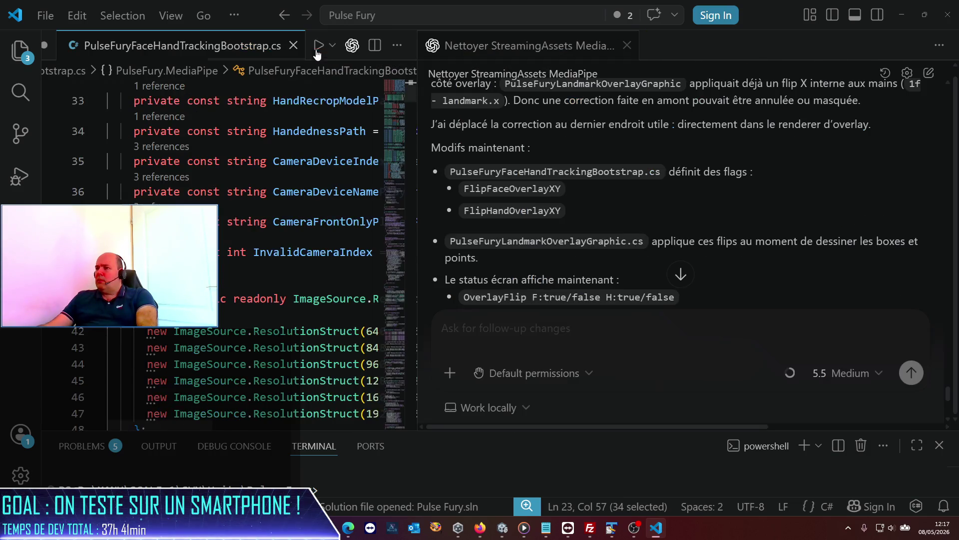
Search the bootstrap script for FlipFaceOverlayXY and step through its matches
double_click(530, 193)
key("ctrl+c")
left_click(194, 160)
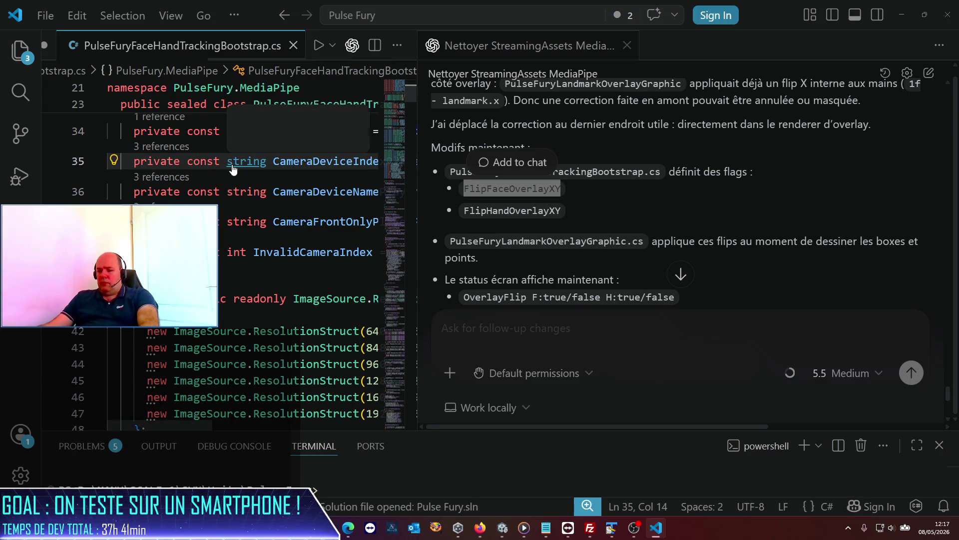
key("ctrl+f")
key("ctrl+v")
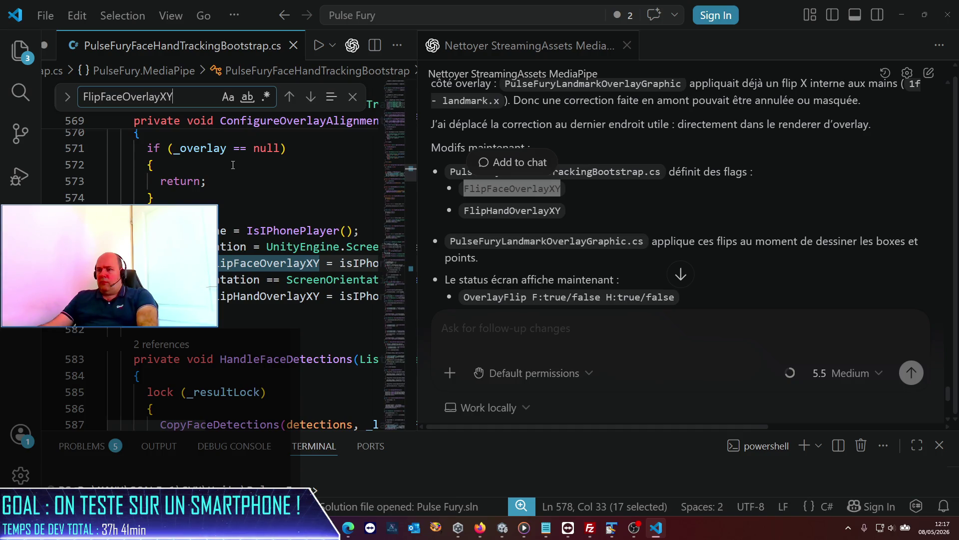
key("Return")
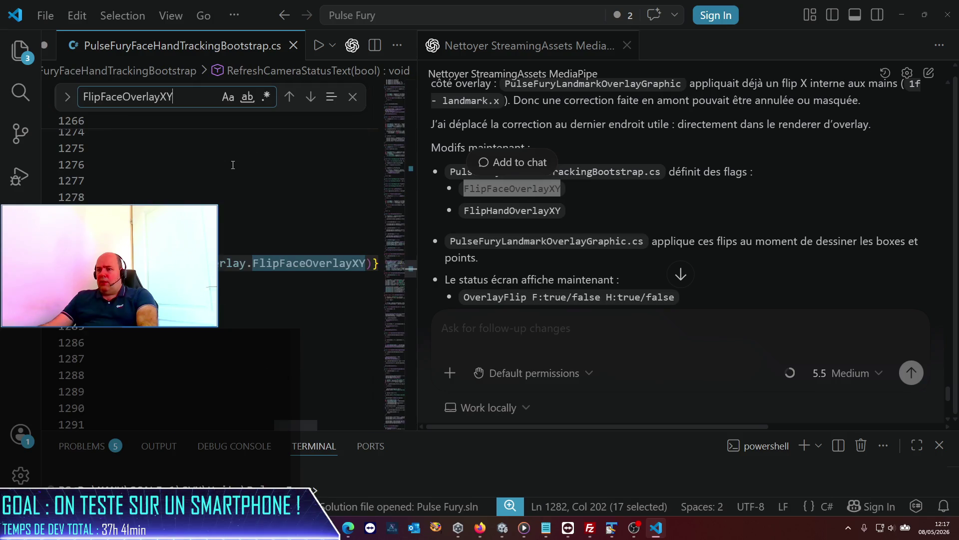
key("Return")
key("Return")
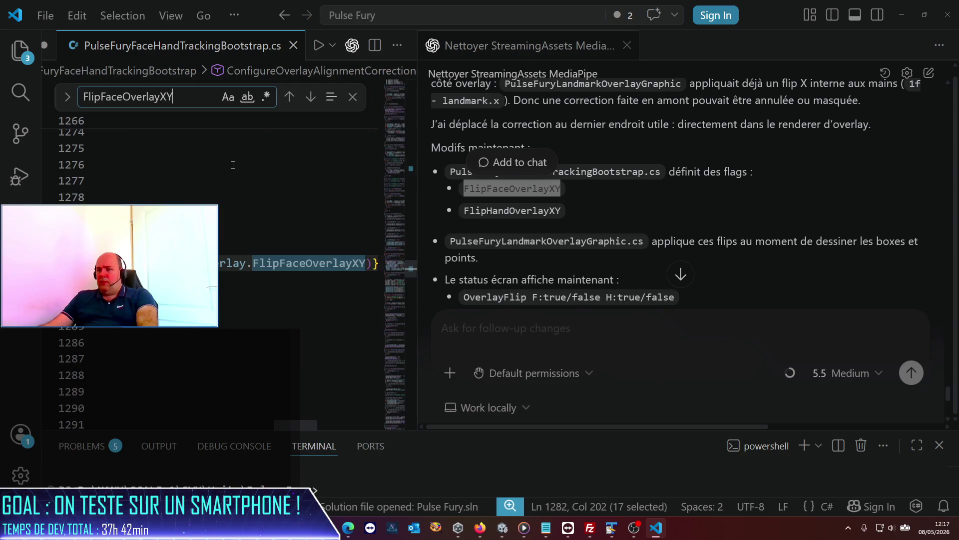
key("Return")
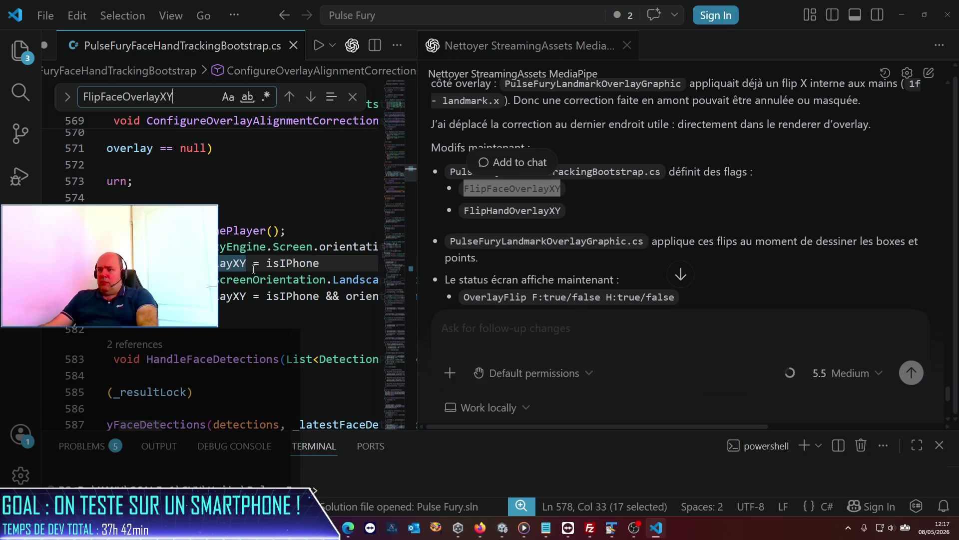
Go to the _overlay field's declaration, inspect its PulseFuryLandmarkOverlayGraphic type, then return to Unity
left_click_drag(417, 288, 586, 287)
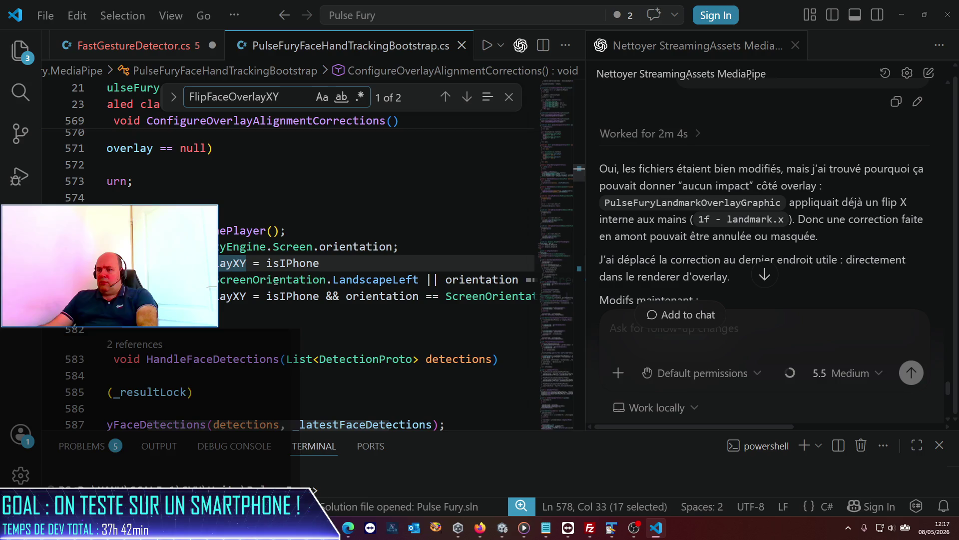
left_click(268, 264)
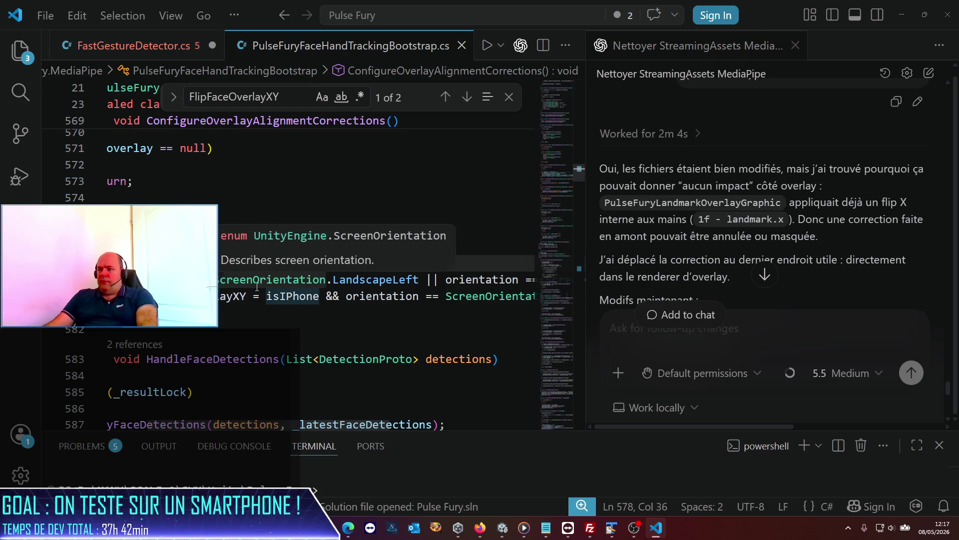
key("Left")
key("Left")
key("Left")
key("Left")
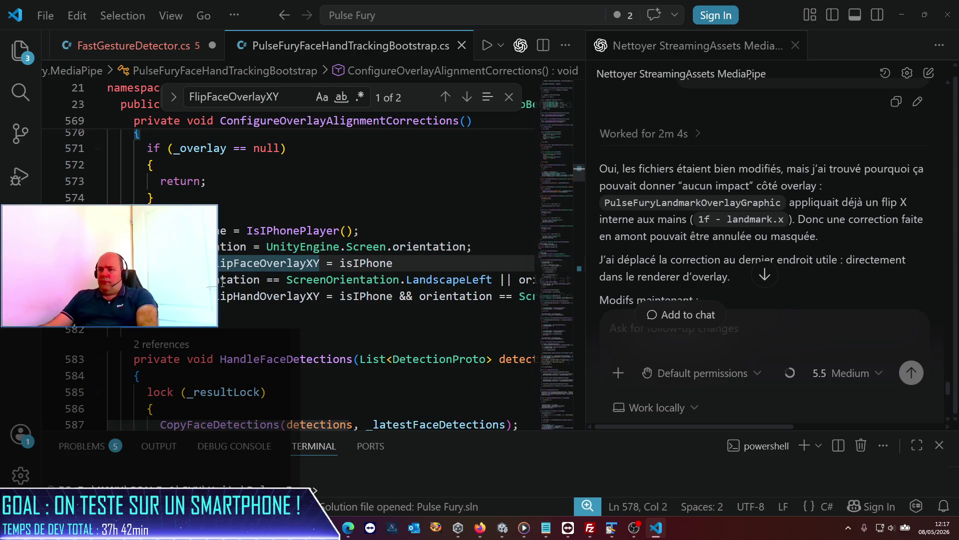
left_click(181, 313)
right_click(184, 263)
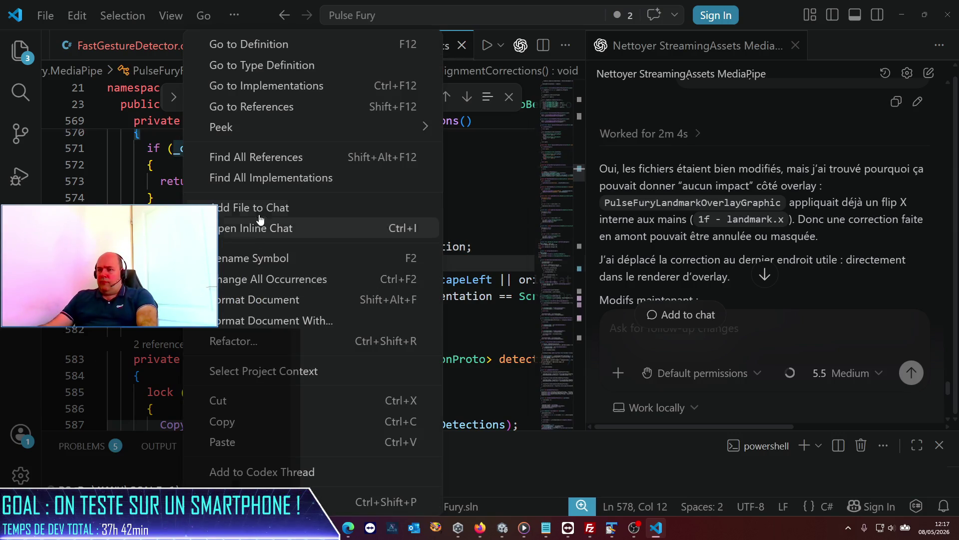
left_click(259, 44)
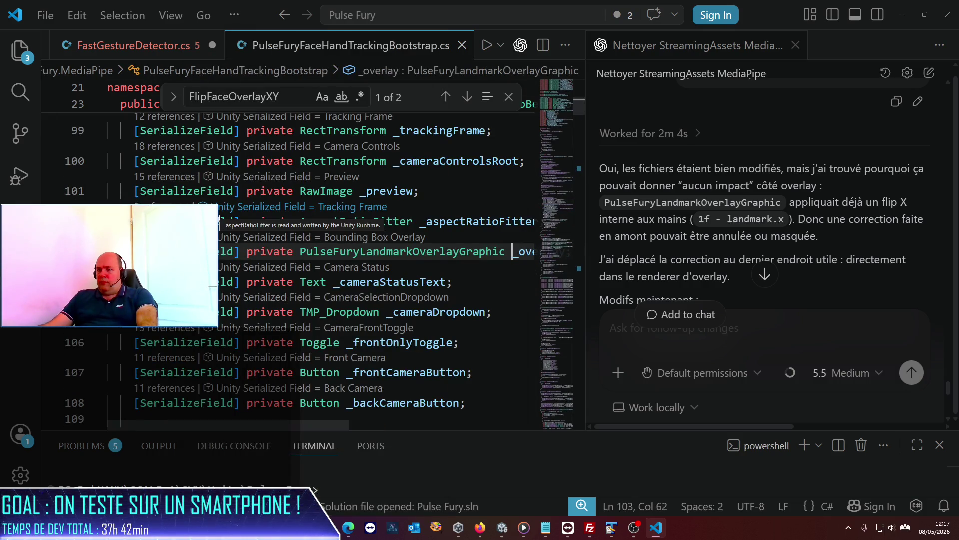
left_click(393, 251)
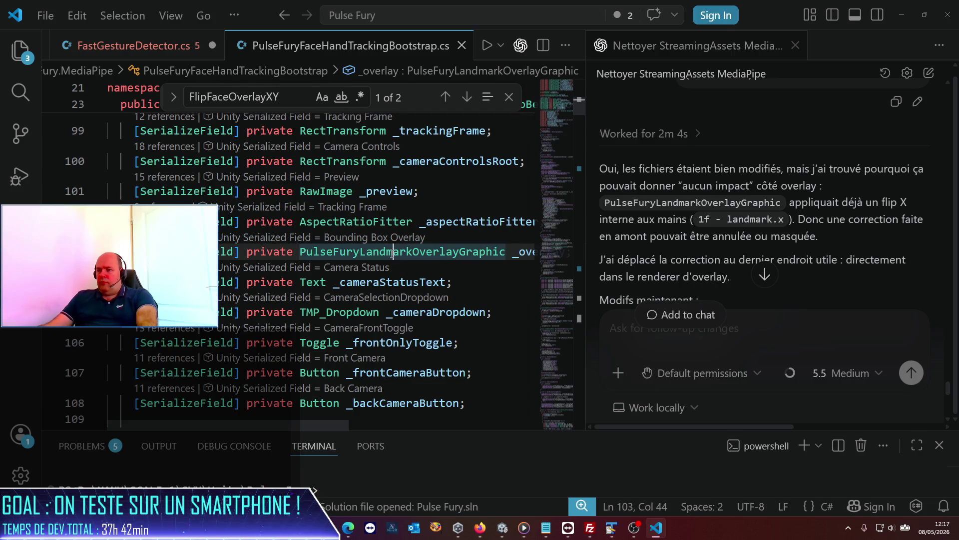
right_click(392, 253)
left_click(246, 311)
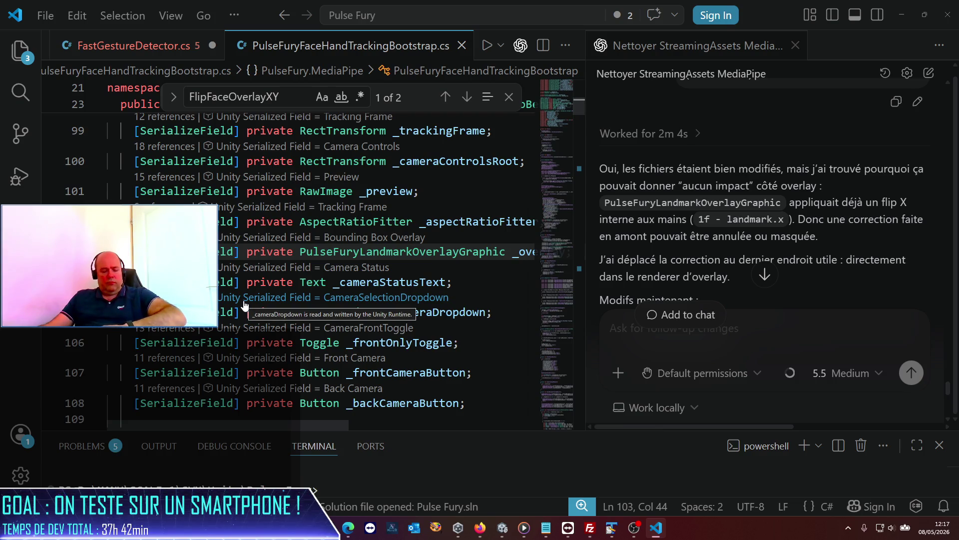
scroll(612, 376, "down", 5)
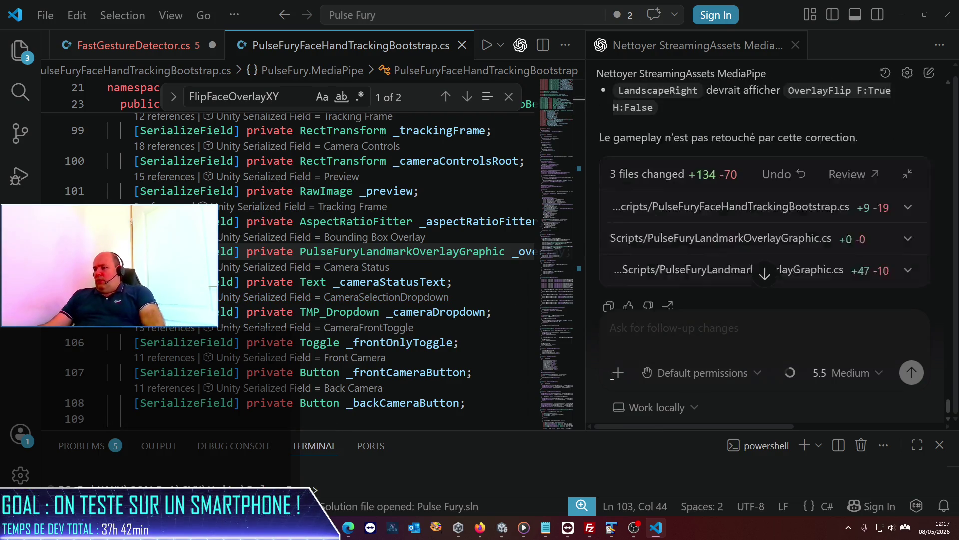
left_click(498, 530)
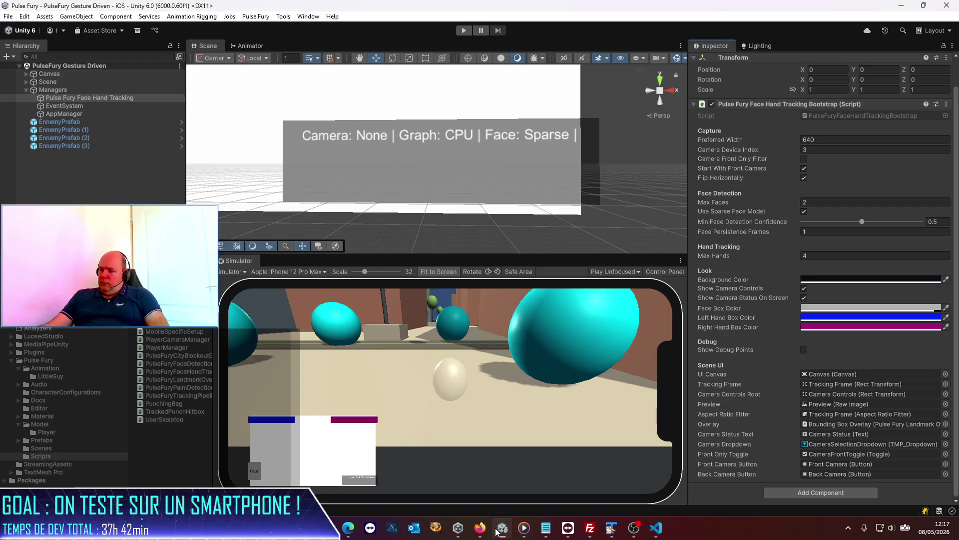
left_click(464, 31)
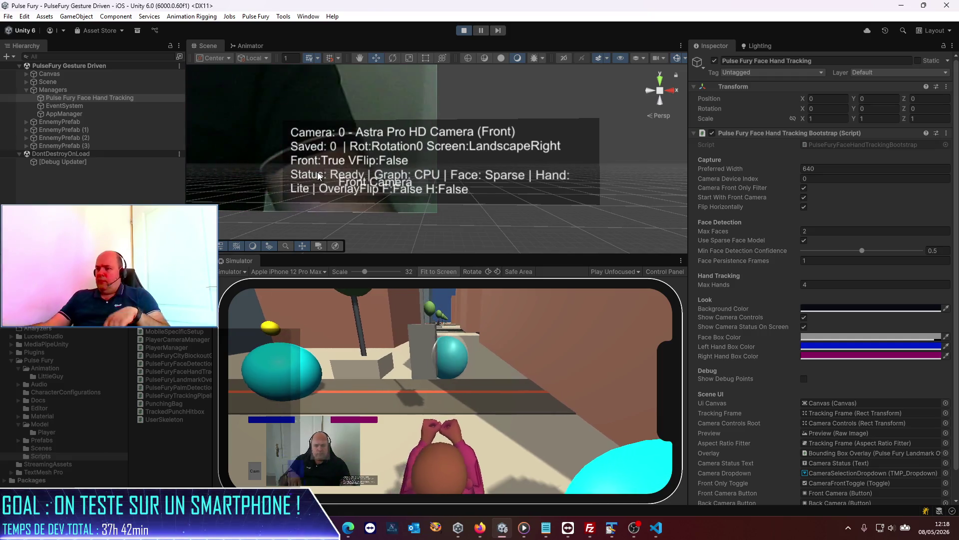
left_click(460, 31)
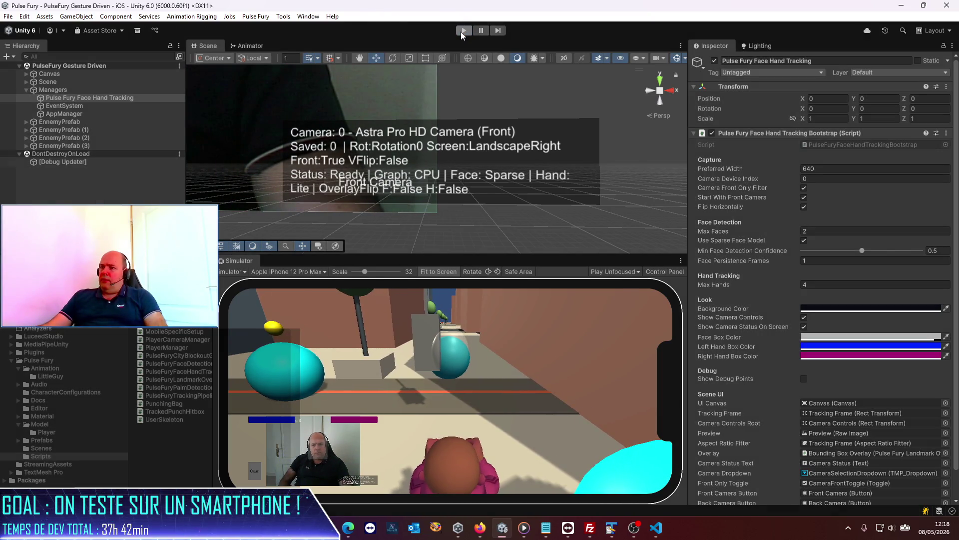
Start the iOS build into the Pulse Fury folder, replacing its existing contents
left_click(8, 17)
left_click(45, 141)
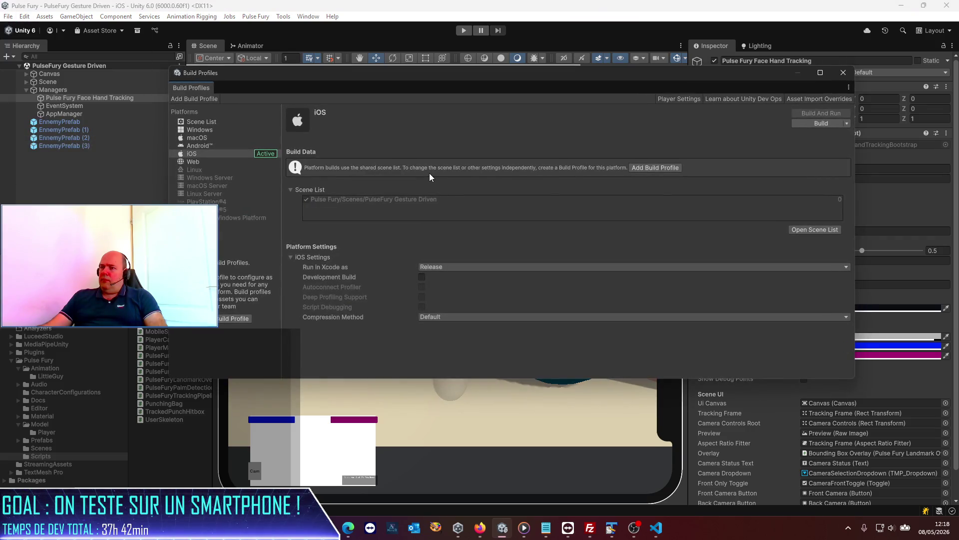
left_click(820, 123)
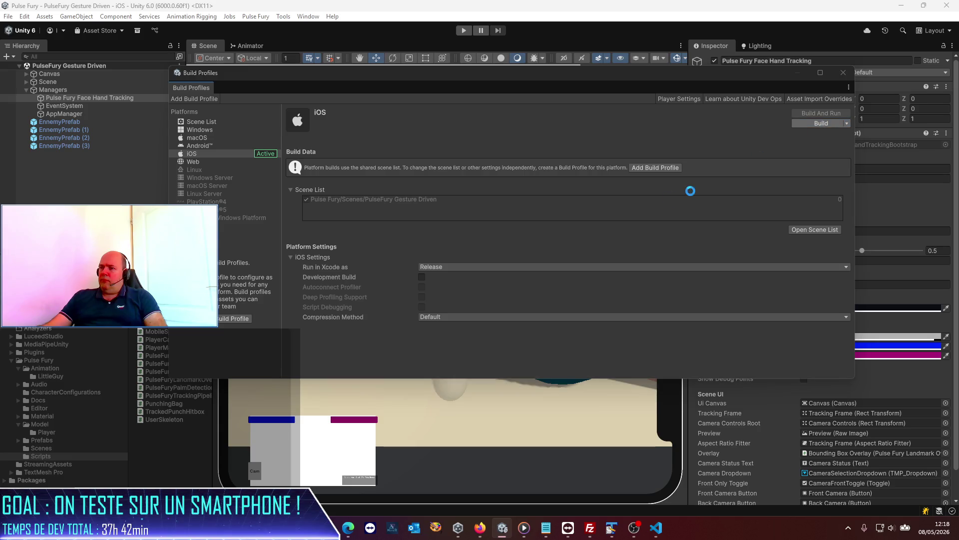
left_click(617, 392)
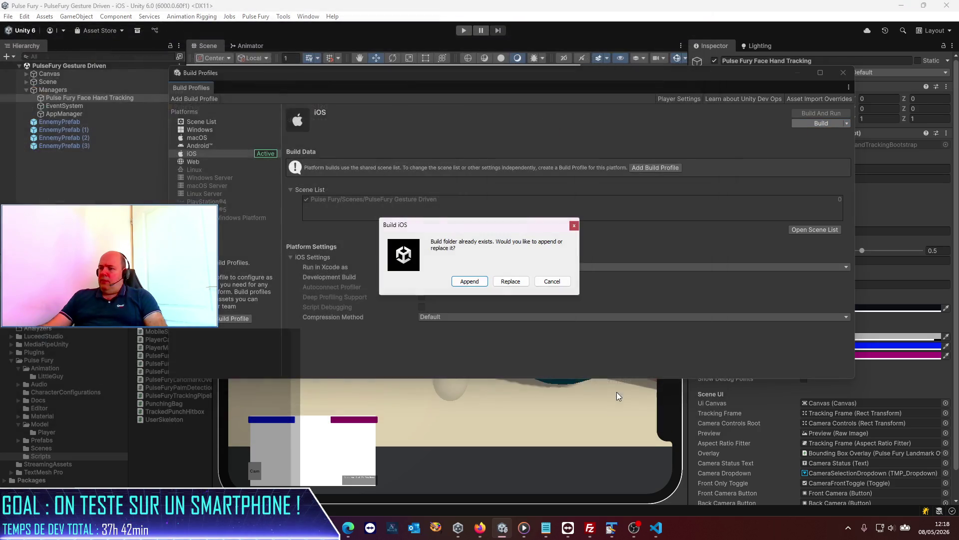
left_click(510, 281)
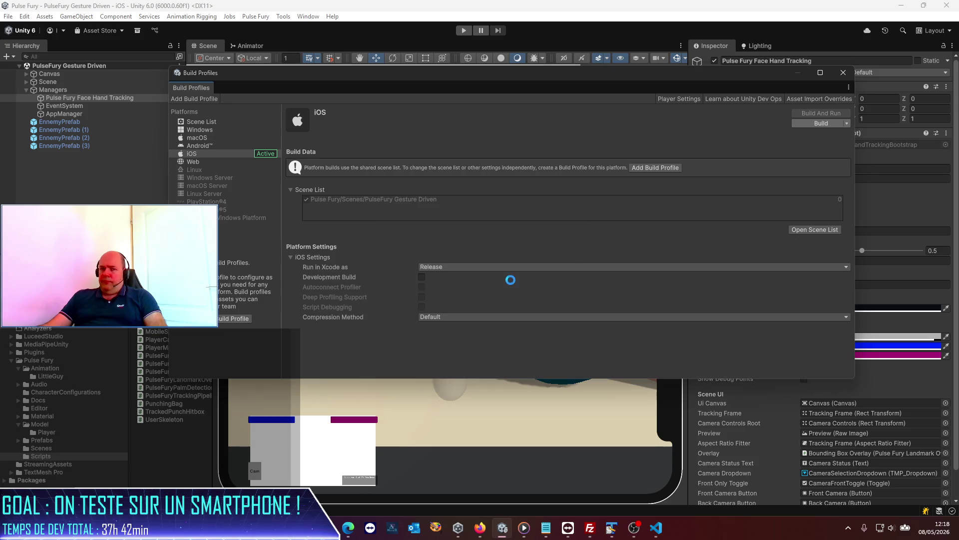
Bring the remote Mac's Xcode Archives window into view while the build runs
left_click(656, 527)
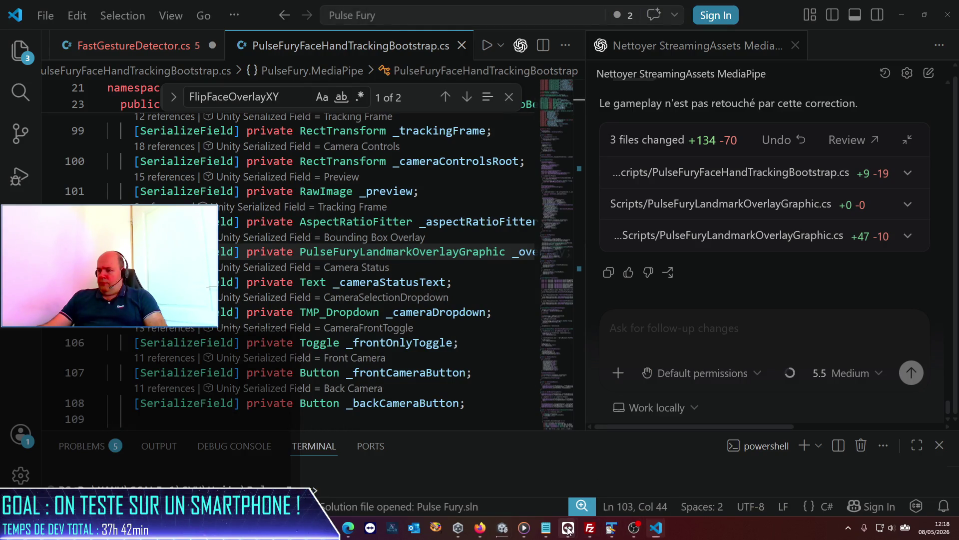
mouse_move(568, 528)
left_click(604, 473)
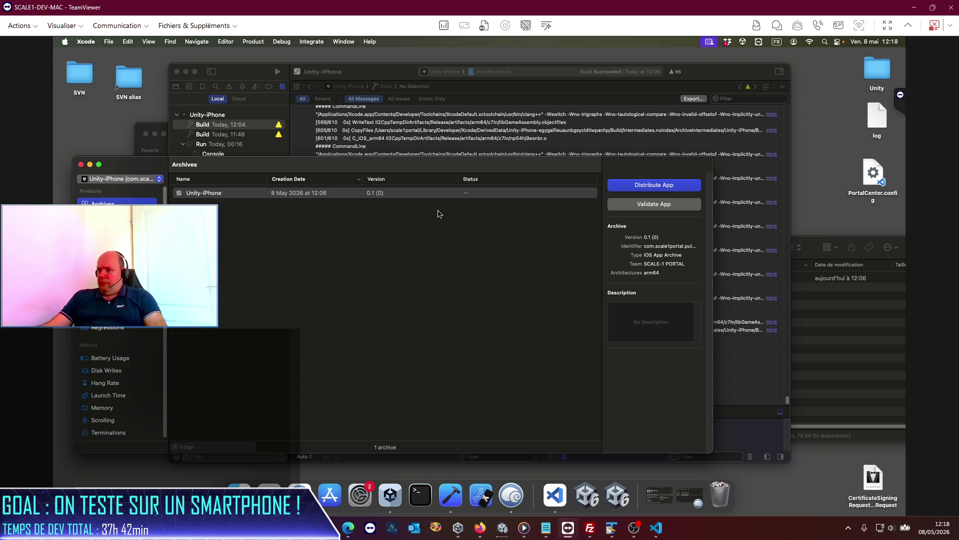
Trash the old Unity-iPhone archive, close the Archives window, and quit Xcode
right_click(410, 198)
left_click(432, 210)
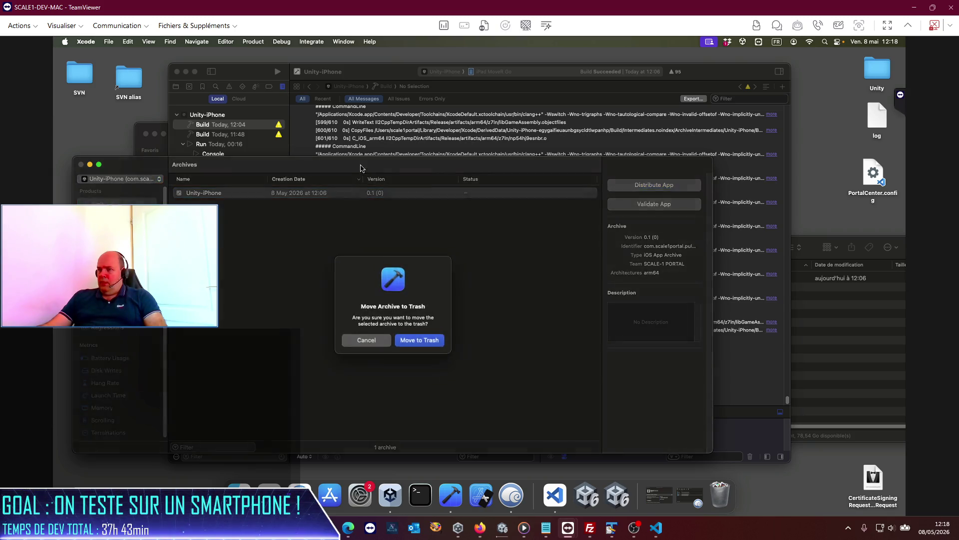
left_click(414, 340)
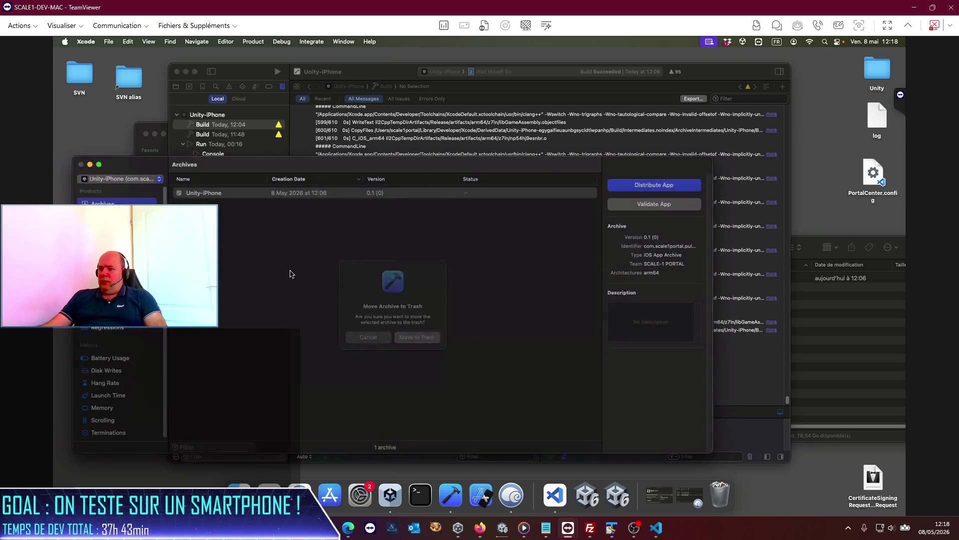
left_click(82, 164)
left_click(93, 43)
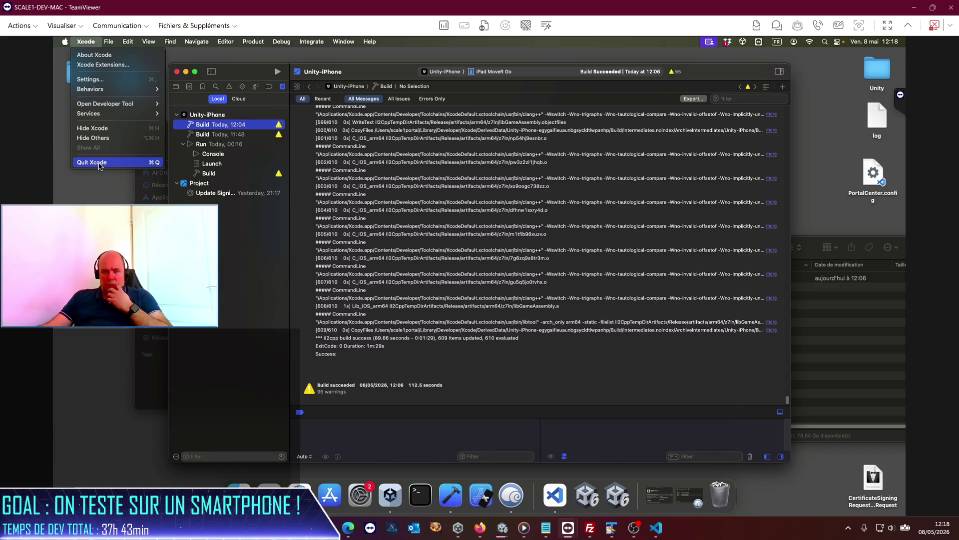
left_click(99, 163)
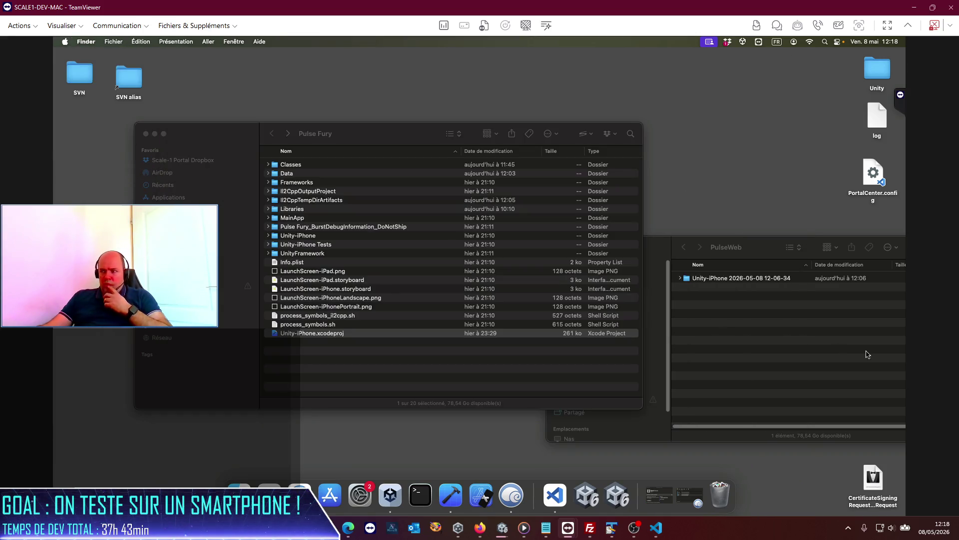
Move the old Unity-iPhone export folder to the Trash and empty the Trash
right_click(730, 279)
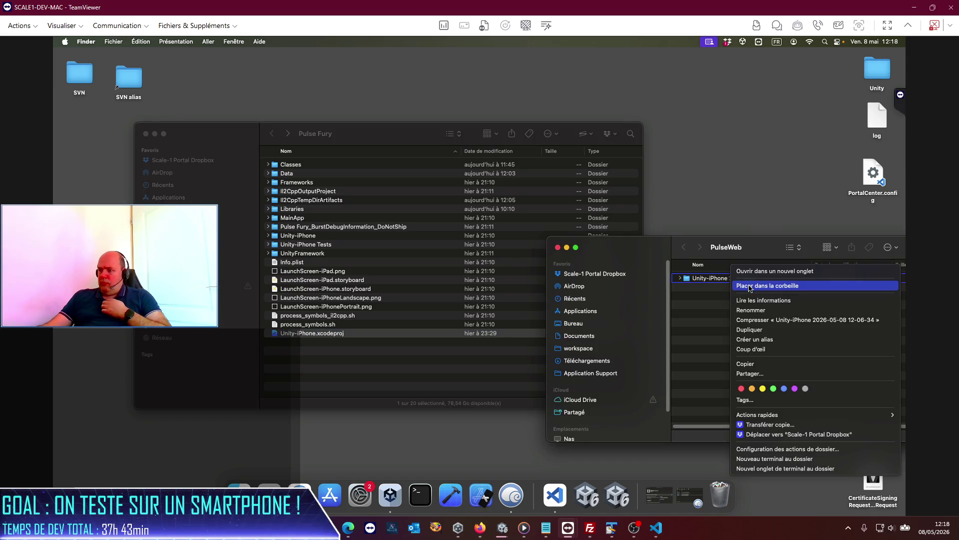
left_click(749, 287)
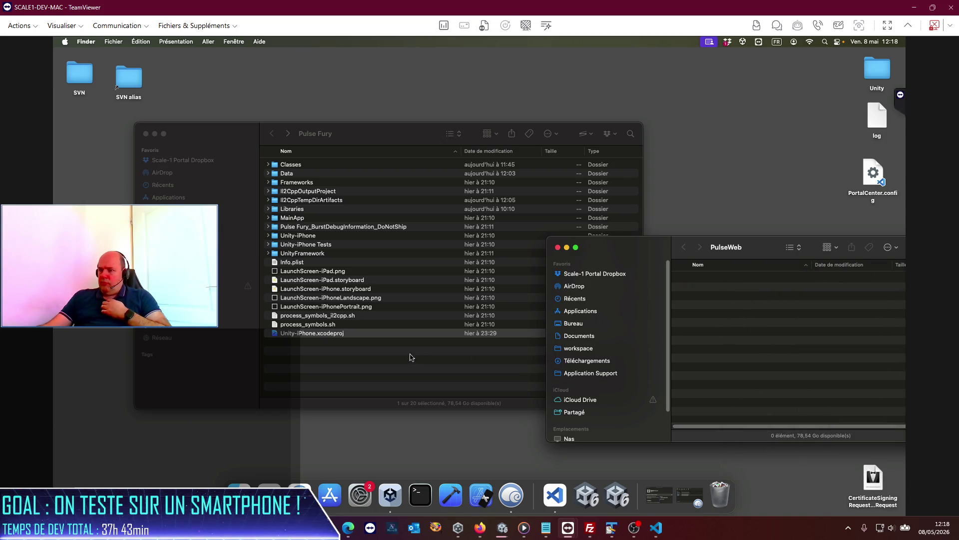
left_click(384, 381)
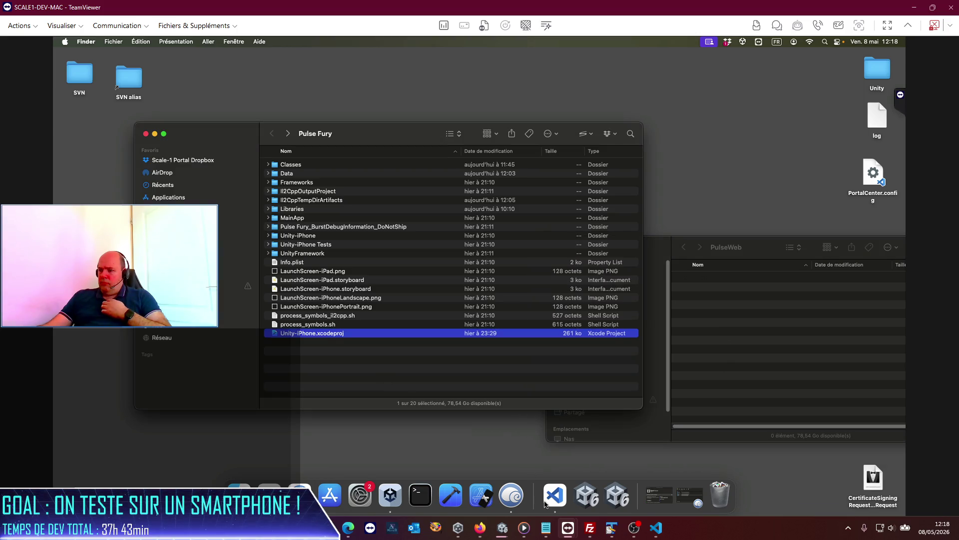
right_click(720, 494)
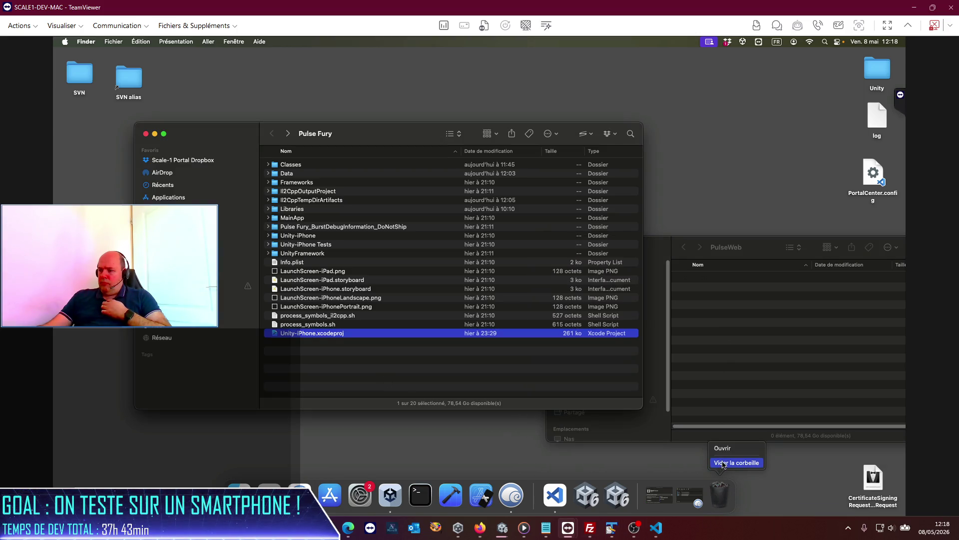
left_click(728, 462)
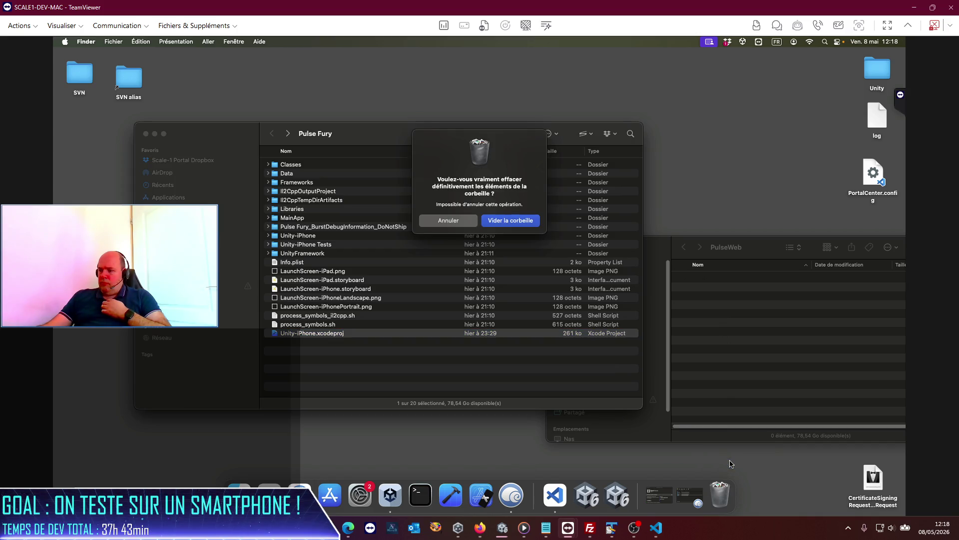
left_click(506, 223)
Return to the remote Mac session and bring up TeamViewer's file transfer
mouse_move(511, 495)
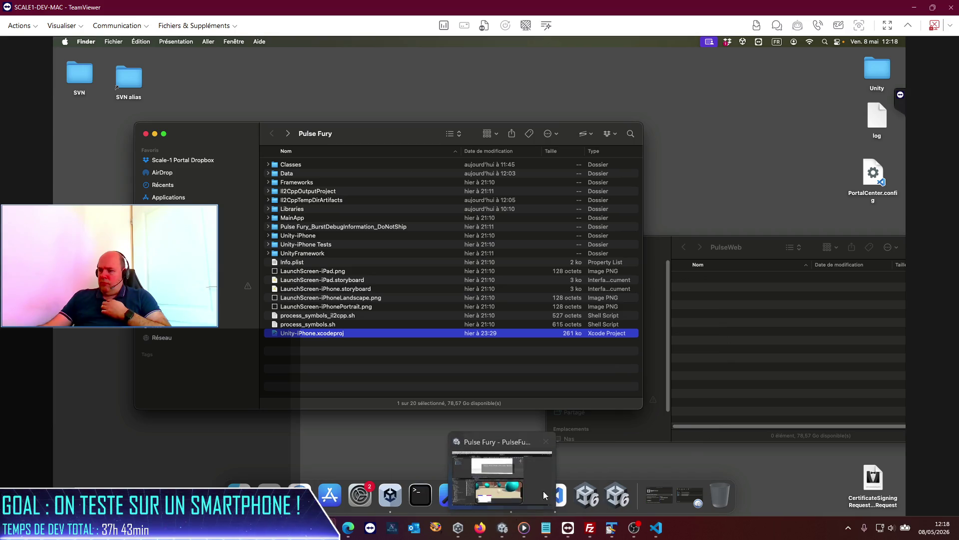
left_click(544, 495)
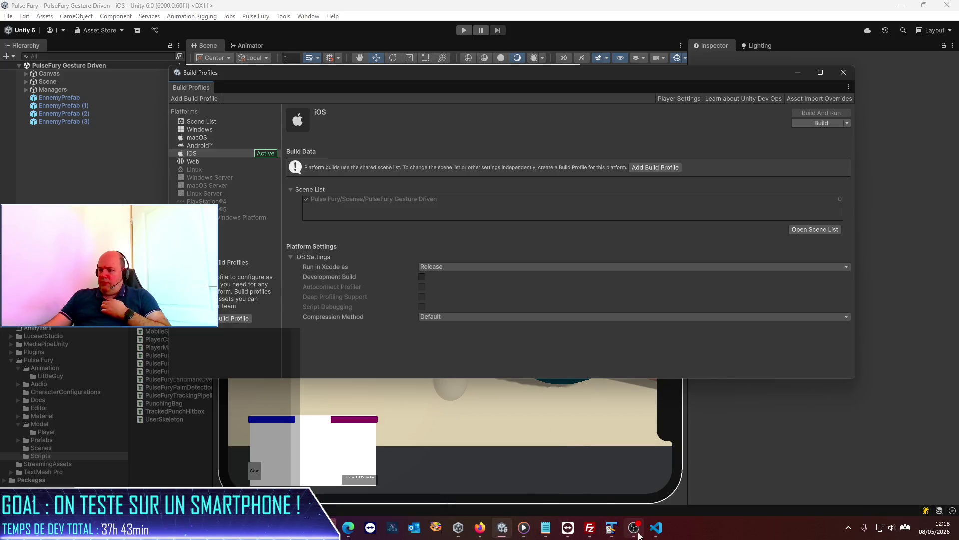
mouse_move(566, 528)
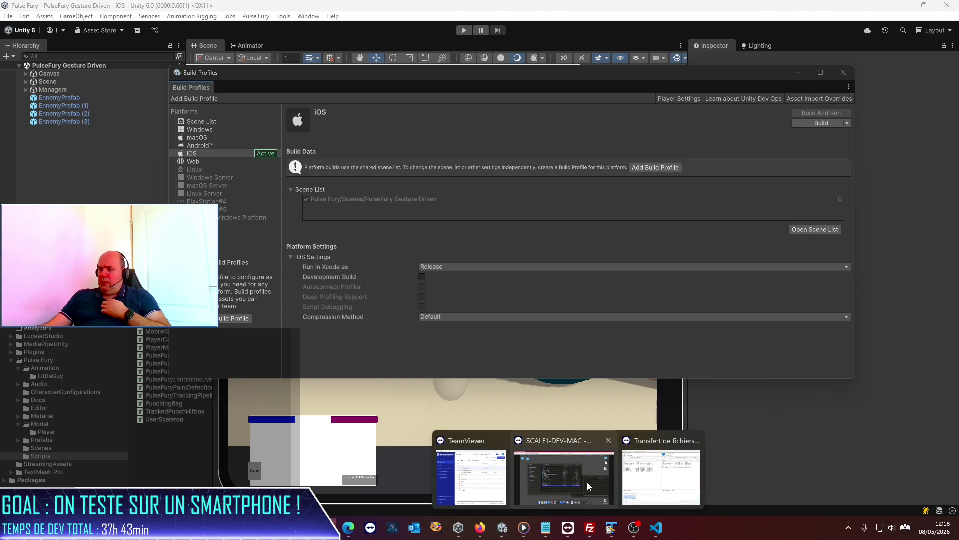
left_click(586, 482)
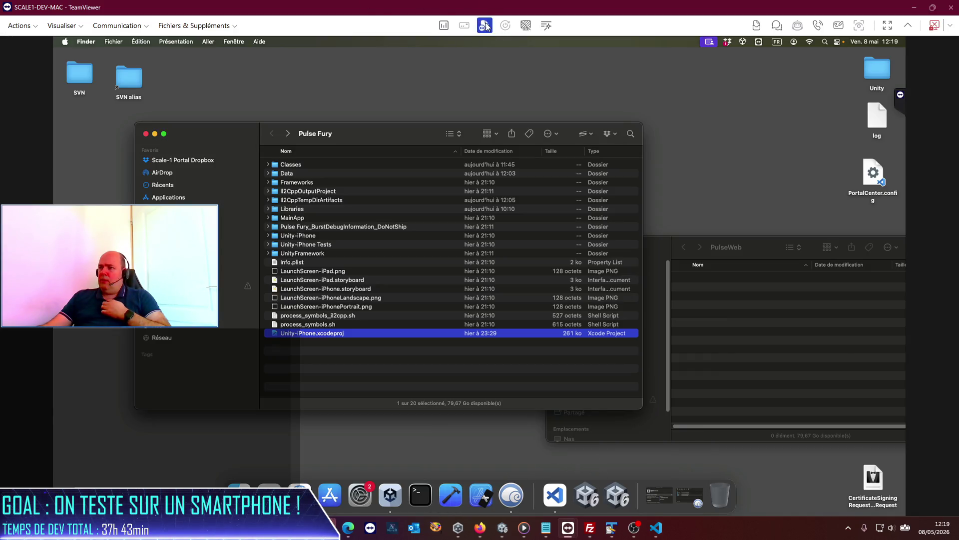
left_click(483, 25)
Browse to local Build\Pulse Fury and the Mac's Desktop\Pulse Fury folders
left_click(312, 133)
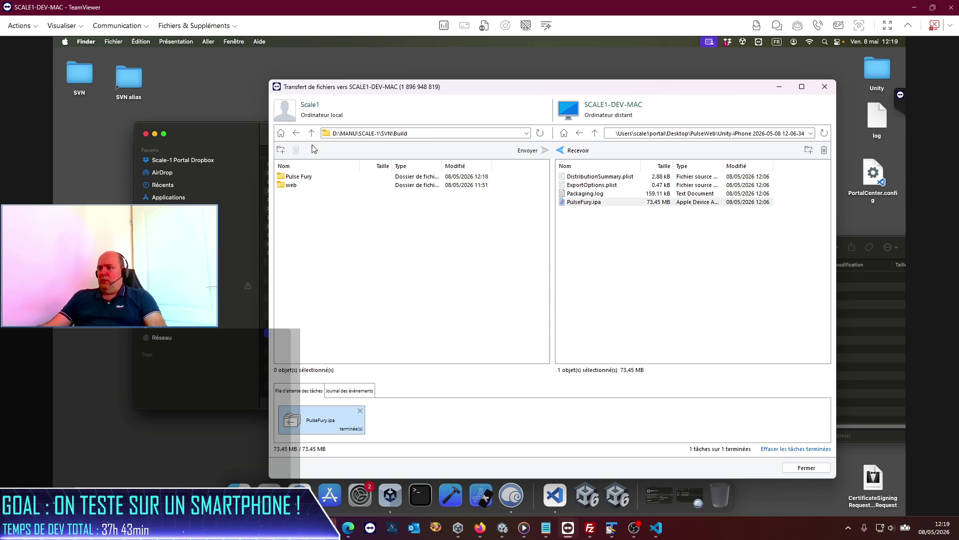
double_click(299, 176)
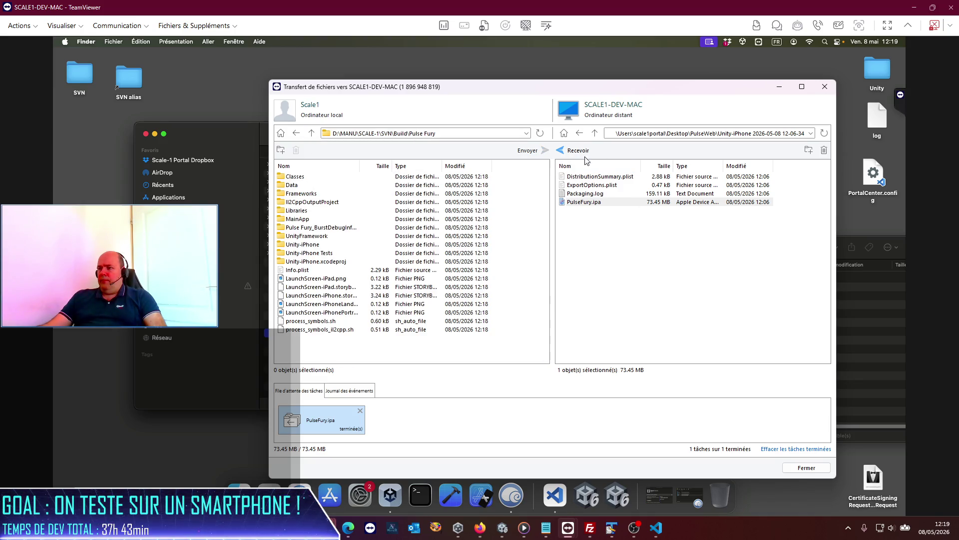
left_click(595, 133)
double_click(579, 176)
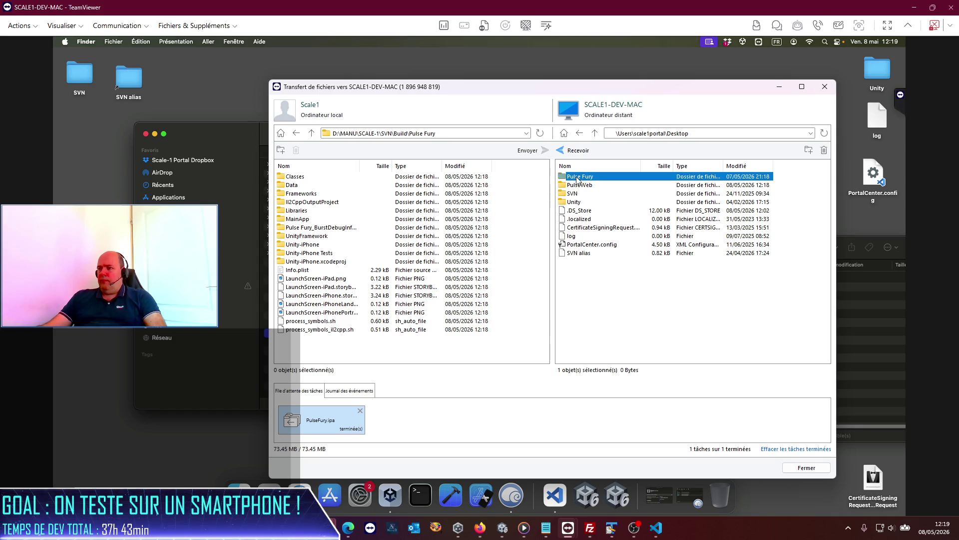
Send all 19 build items, overwriting every file, then launch Unity-iPhone.xcodeproj in Xcode
left_click_drag(392, 346, 300, 179)
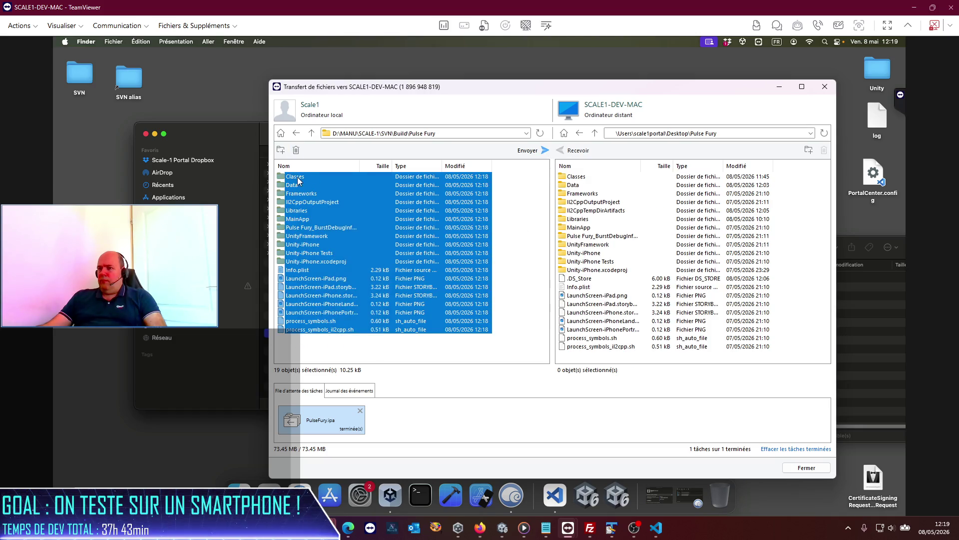
left_click_drag(695, 237, 696, 239)
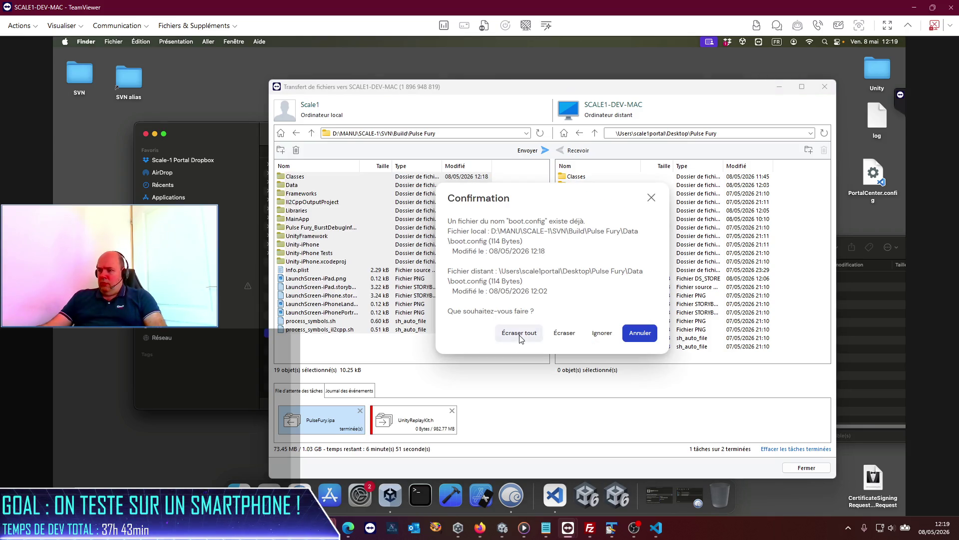
left_click(518, 335)
left_click(360, 411)
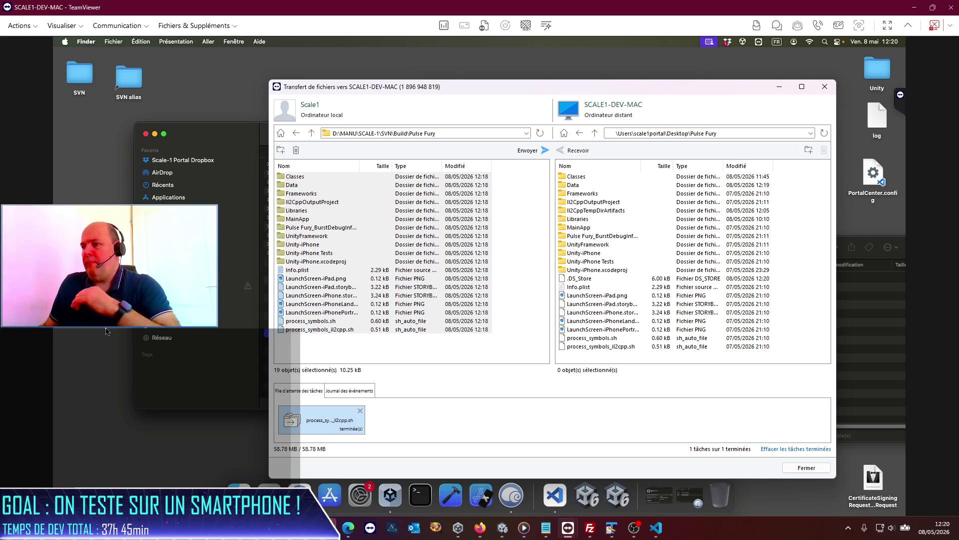
left_click(295, 329)
double_click(297, 333)
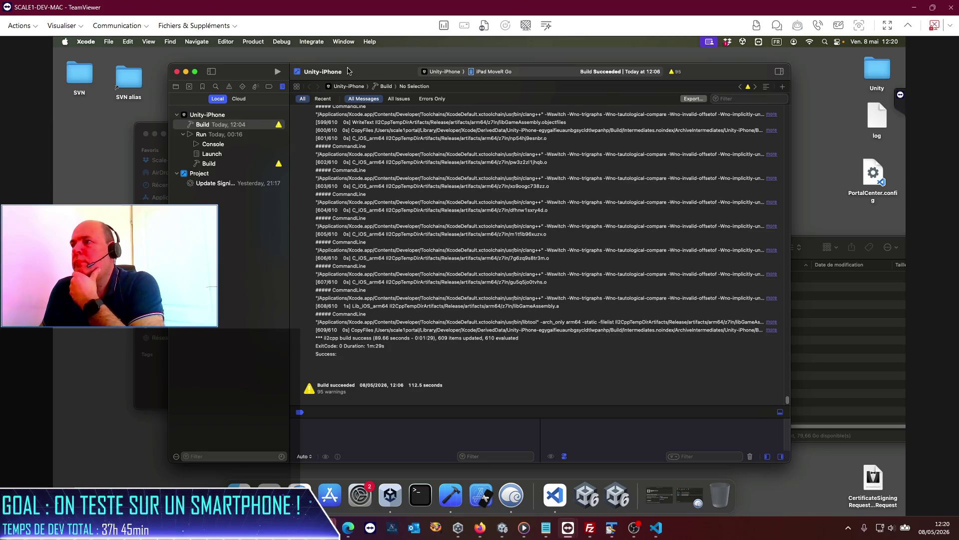
Archive the Unity-iPhone project with Product > Archive and review the build log
left_click(241, 42)
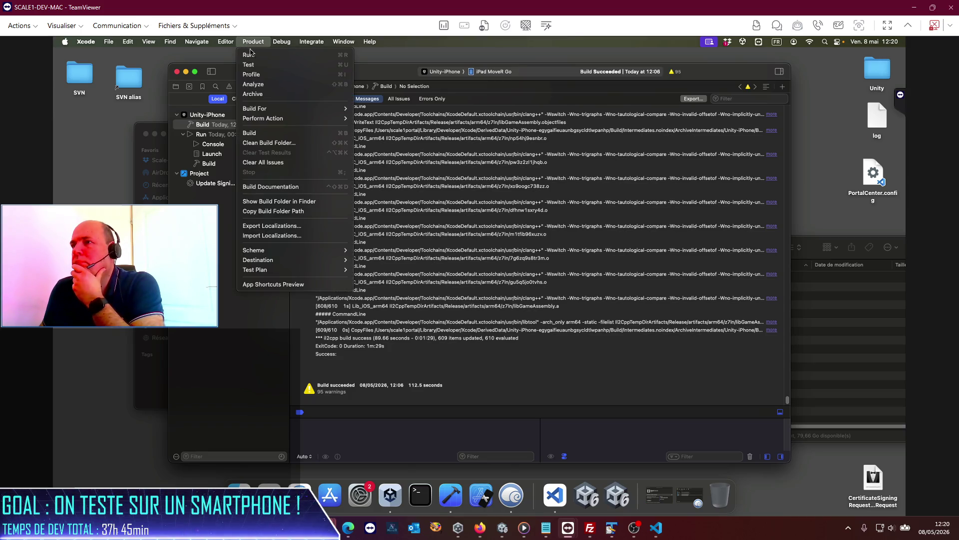
left_click(255, 94)
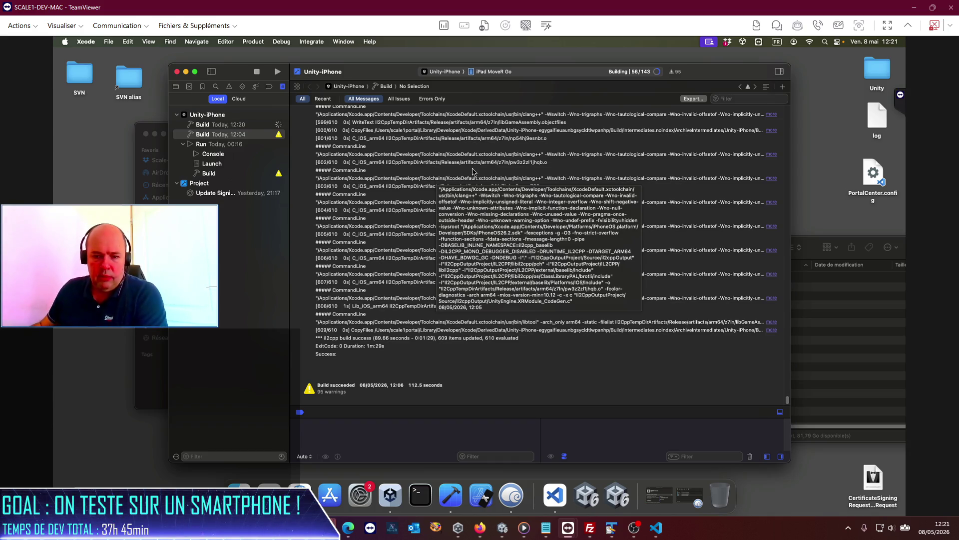
key("alt+Tab")
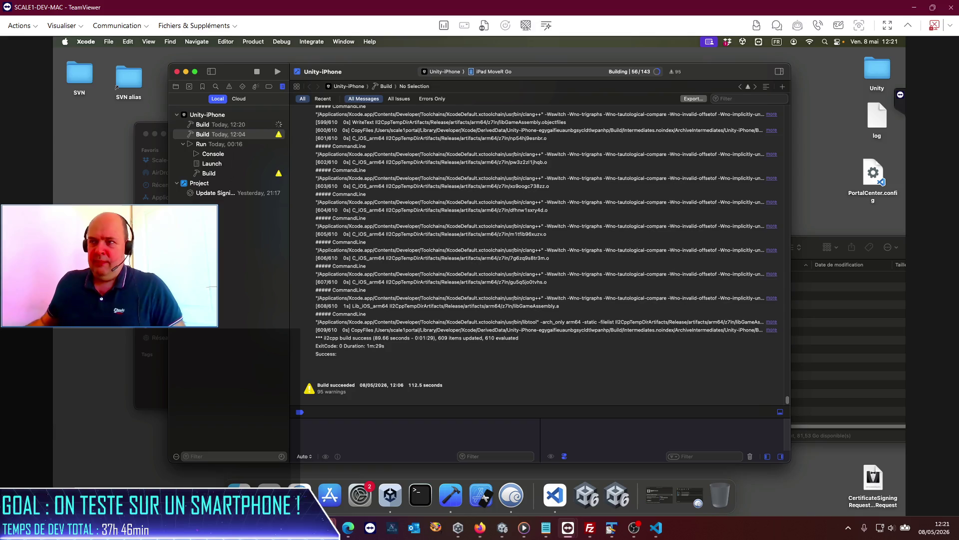
left_click(235, 126)
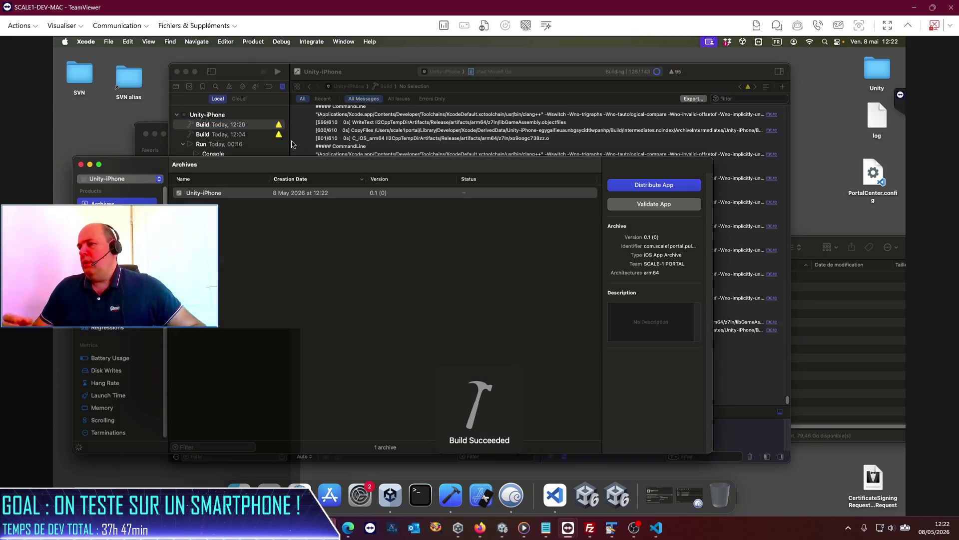
Distribute the Unity-iPhone archive with a custom method and export the signed PulseFury.ipa into PulseWeb
left_click(632, 186)
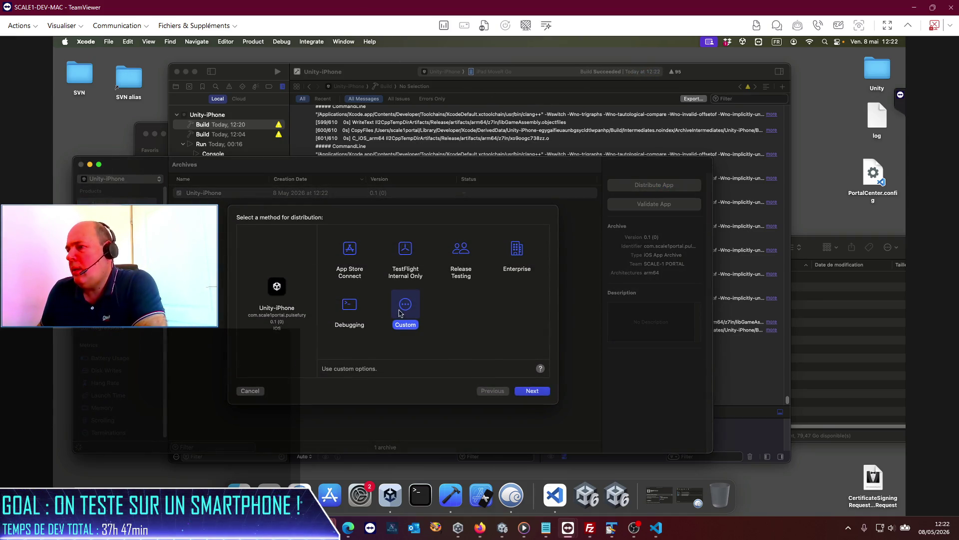
left_click(533, 393)
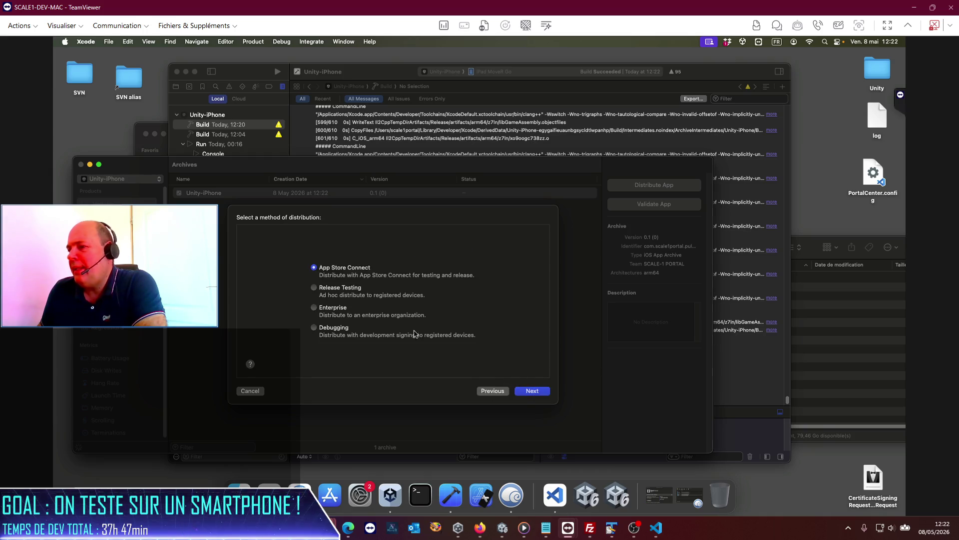
left_click(531, 393)
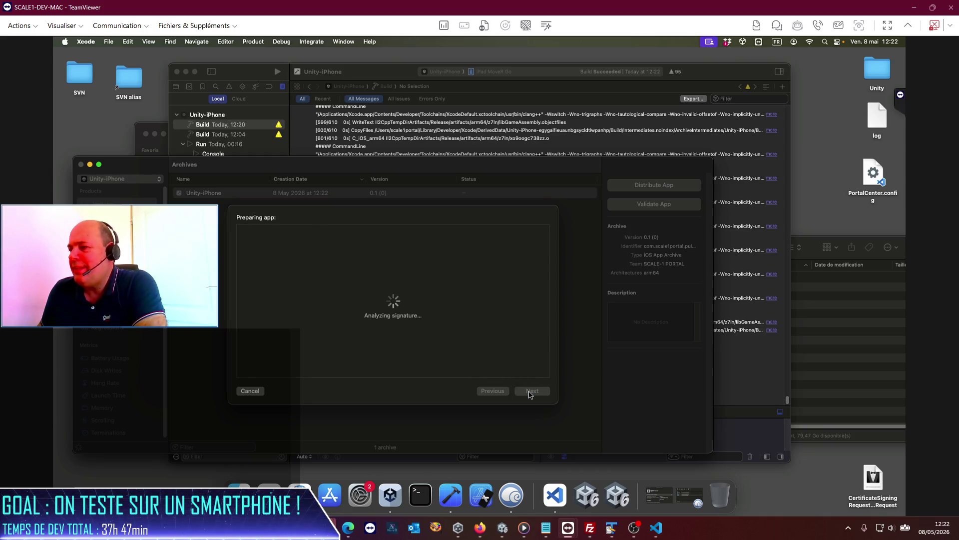
left_click(530, 392)
left_click(531, 393)
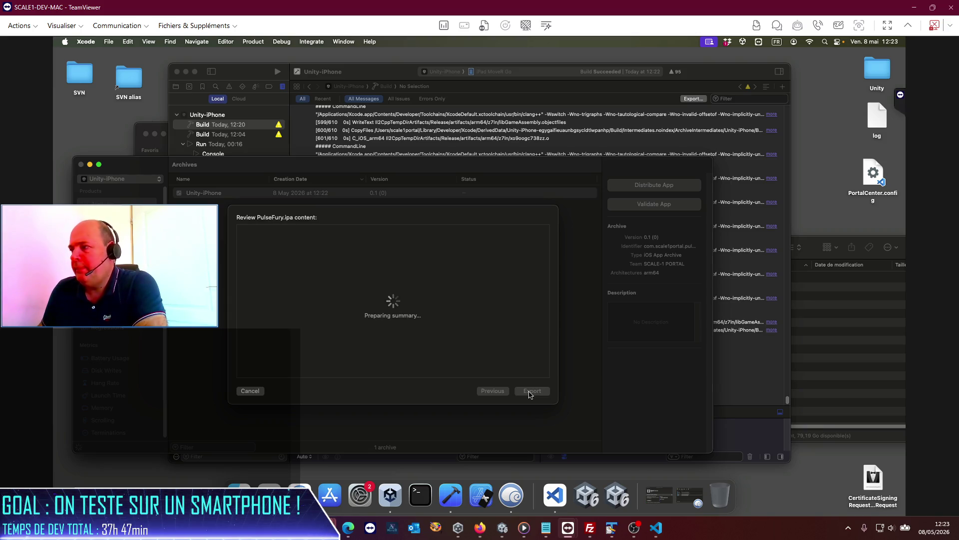
left_click(531, 391)
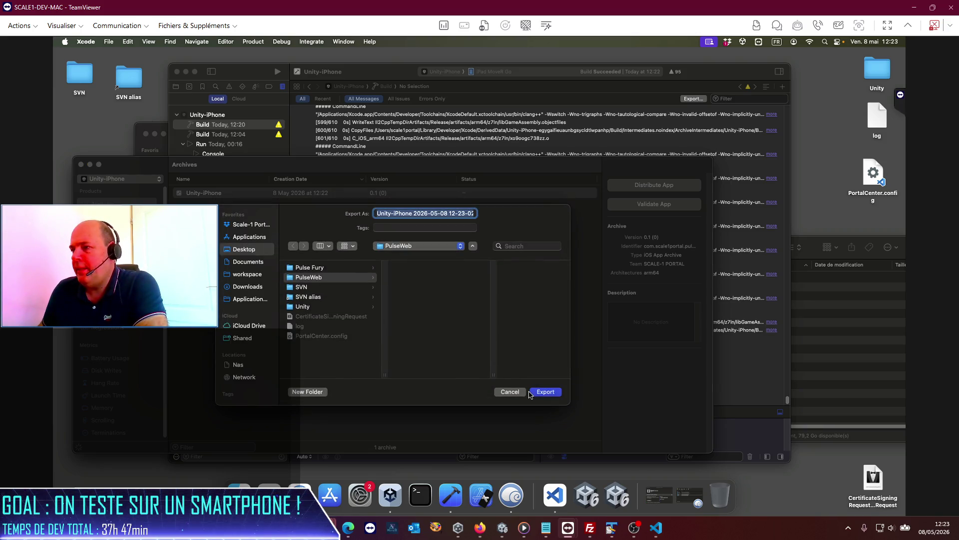
left_click(539, 393)
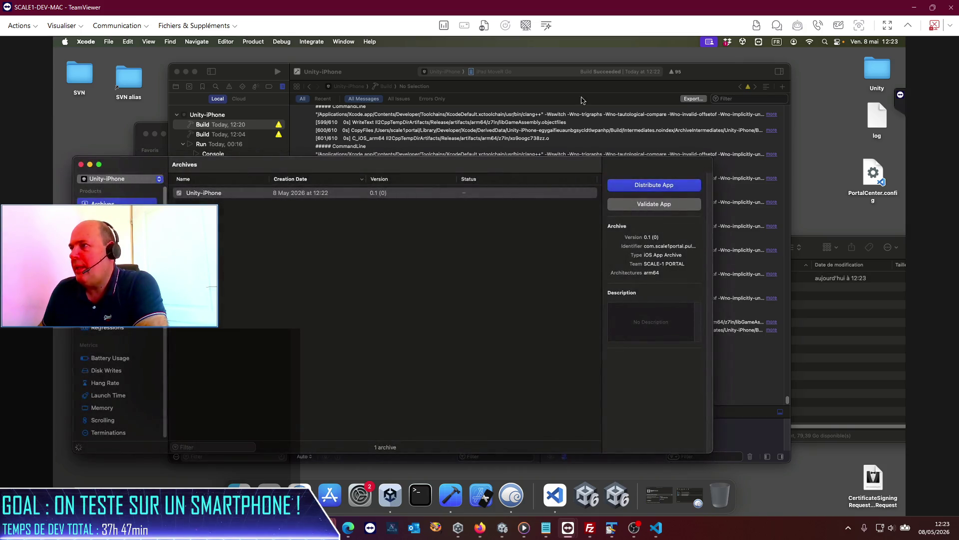
left_click(484, 25)
Copy PulseFury.ipa from the Mac's Desktop/PulseWeb/Unity-iPhone folder into local Build\web, overwriting the old copy
left_click(595, 133)
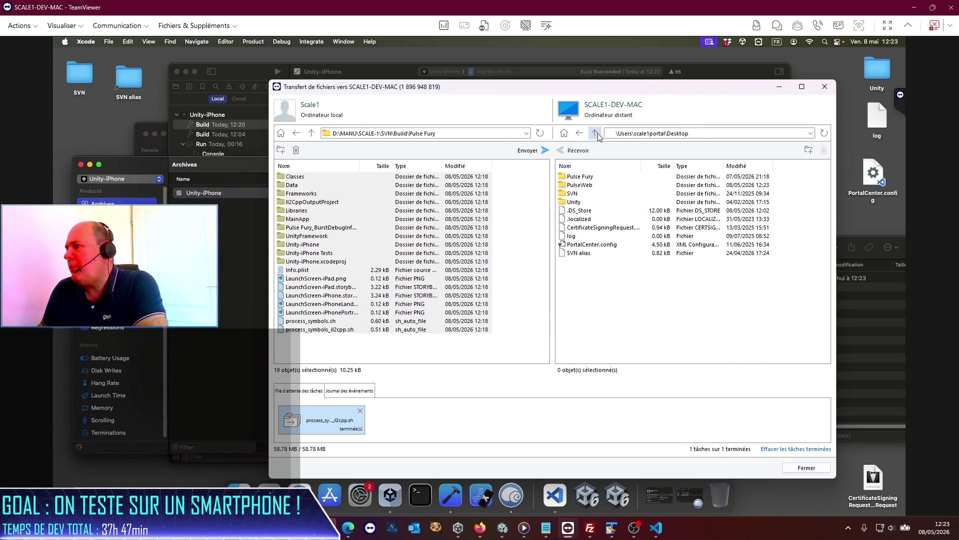
left_click(579, 134)
double_click(585, 188)
double_click(562, 177)
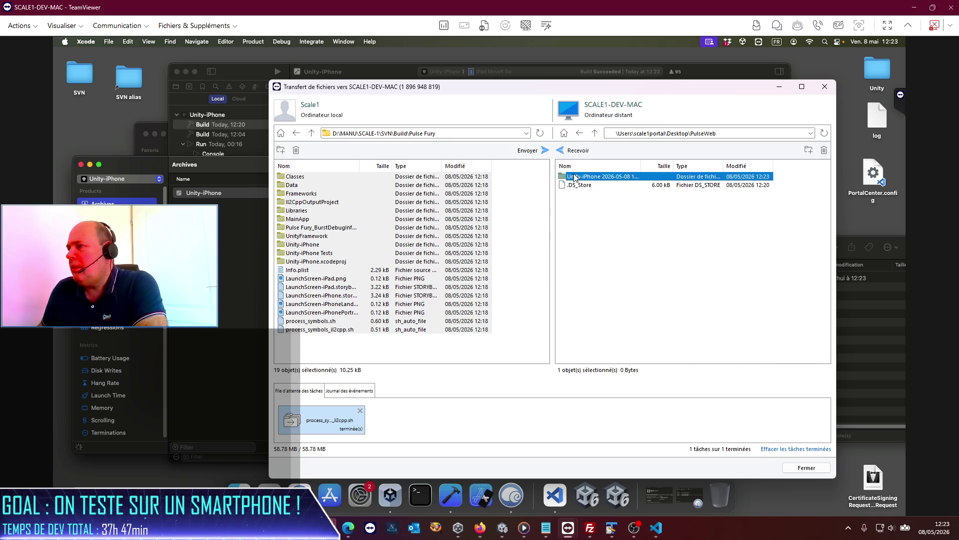
left_click(312, 133)
double_click(295, 185)
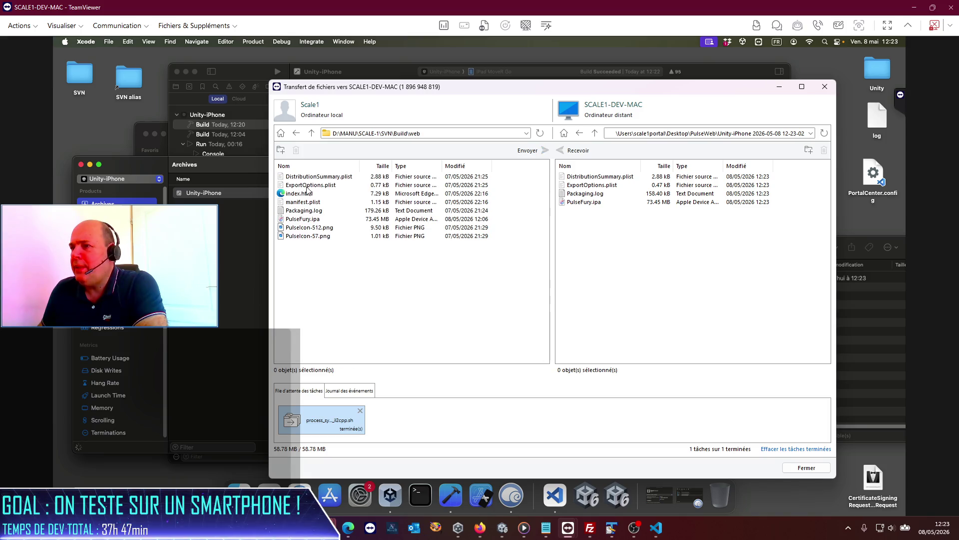
left_click_drag(591, 204, 379, 280)
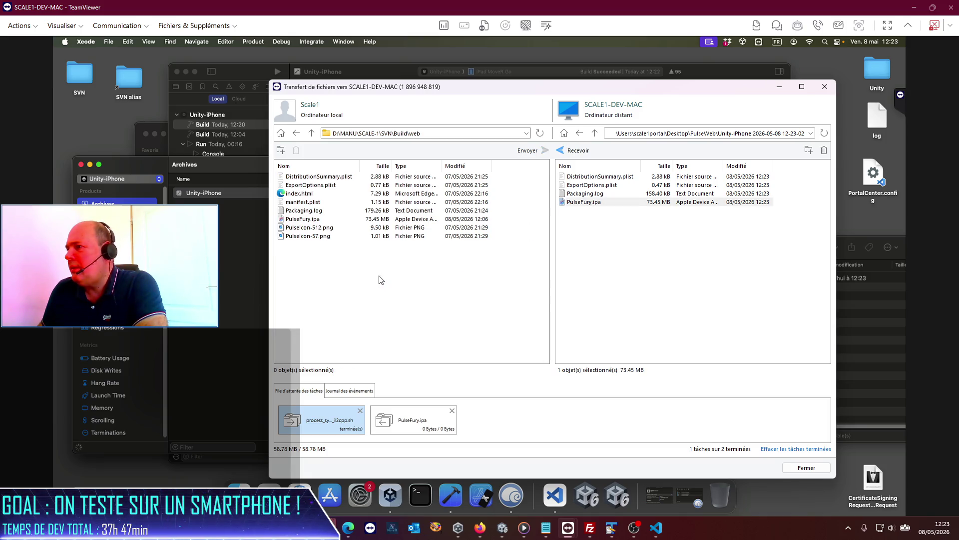
left_click(520, 333)
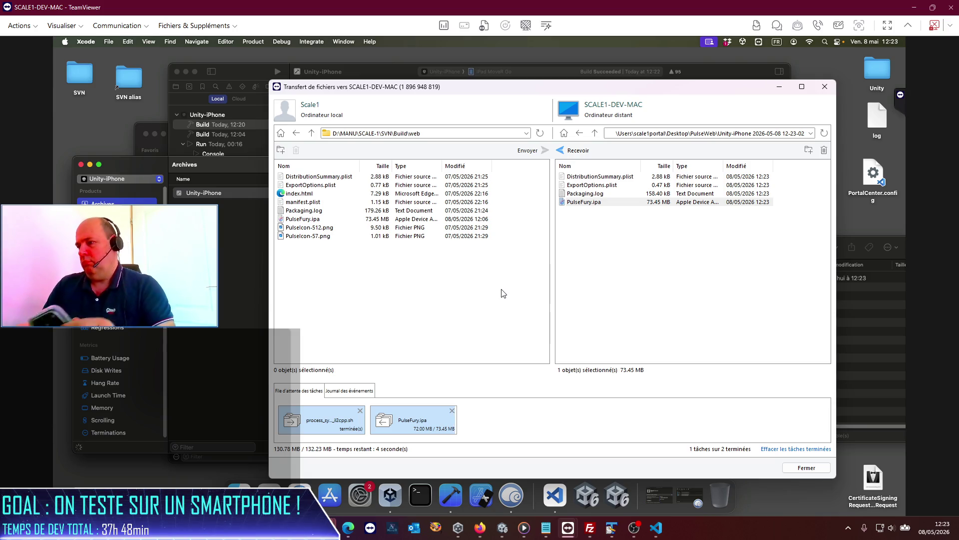
left_click(825, 90)
Bring FileZilla forward, clear the local selection and open the local file list's context menu
left_click(590, 528)
left_click(115, 368)
right_click(48, 343)
Refresh the local pane, upload PulseFury.ipa over the old copy in /voxel/pulse, then bring Unity forward
left_click(76, 423)
mouse_move(245, 292)
left_mouse_down()
mouse_move(286, 323)
mouse_move(620, 394)
left_mouse_up()
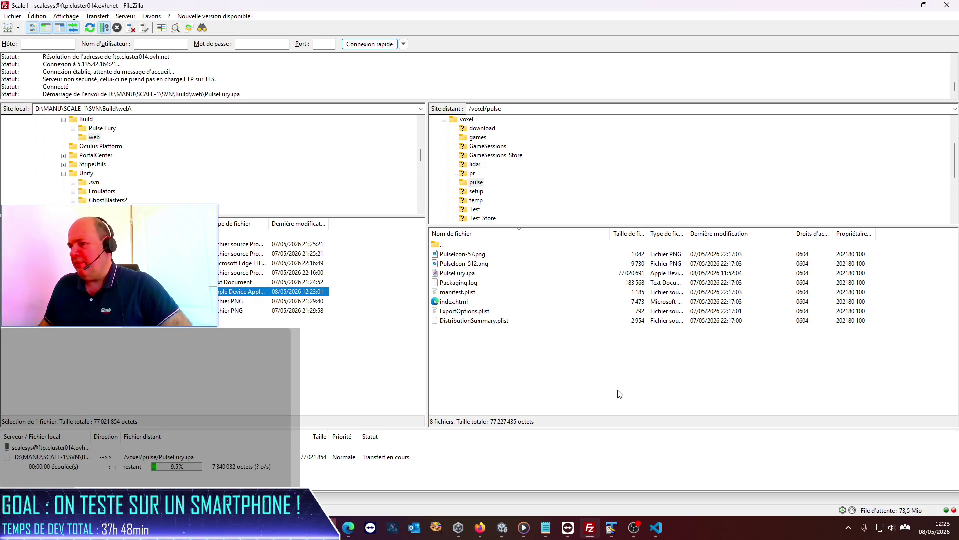
mouse_move(568, 528)
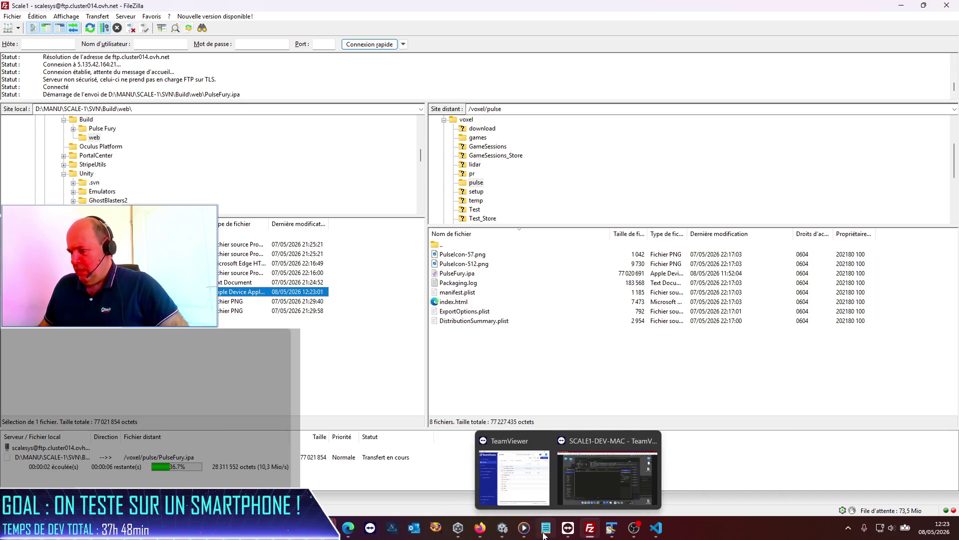
left_click(502, 528)
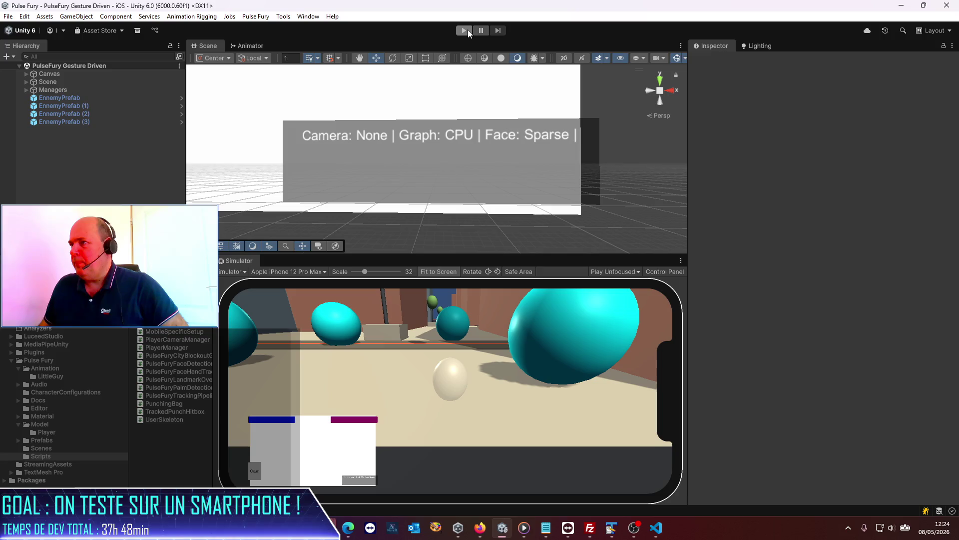
Run the game in Play mode with the live front camera and open the Simulator's options menu
left_click(465, 30)
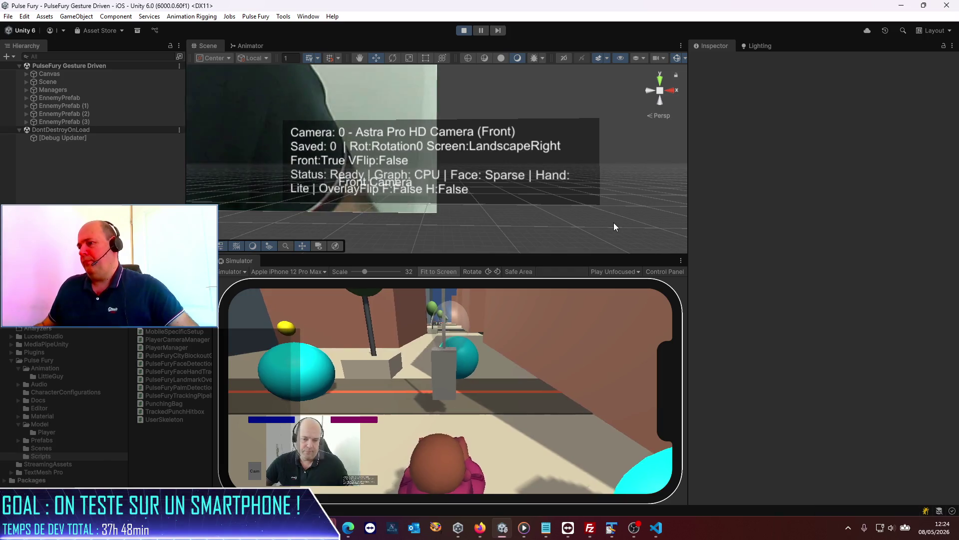
left_click(681, 261)
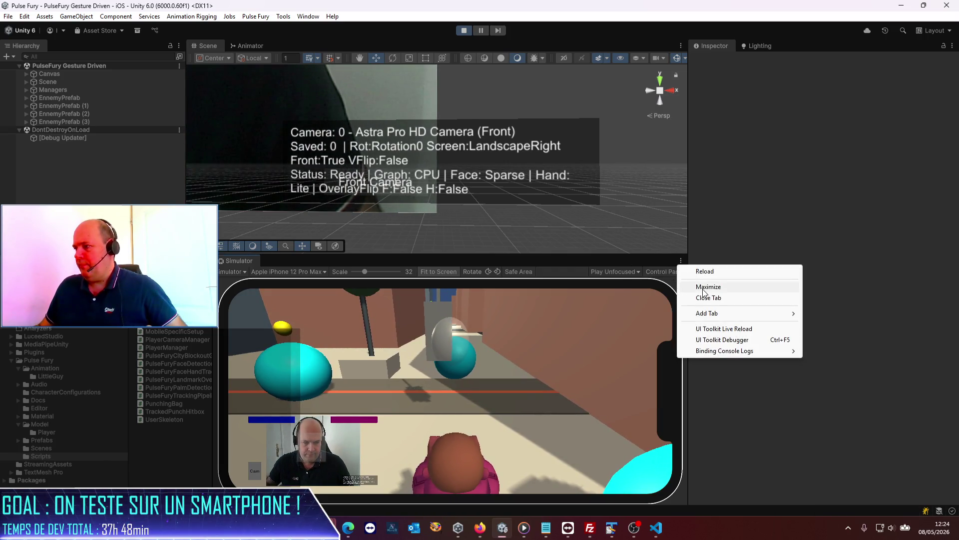
Maximize the Simulator view to test the game, then return to Visual Studio Code
left_click(704, 288)
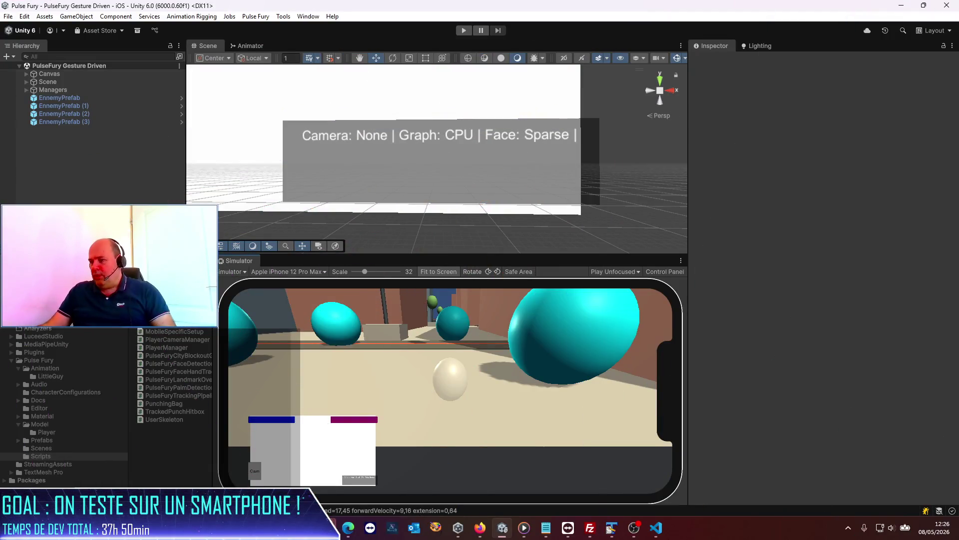
left_click(654, 528)
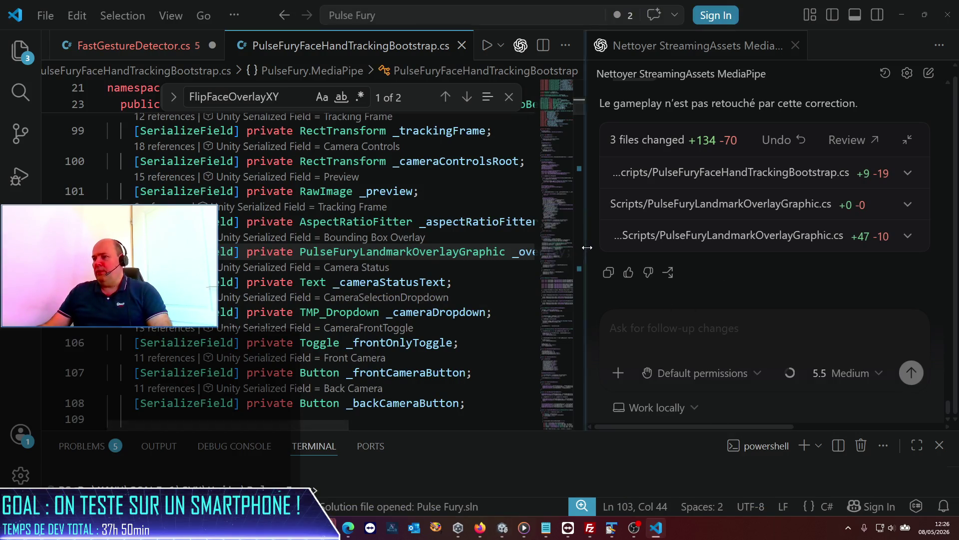
Widen the chat panel, focus the message box and set the assistant's intelligence to High
left_click_drag(583, 250, 232, 250)
left_click(437, 329)
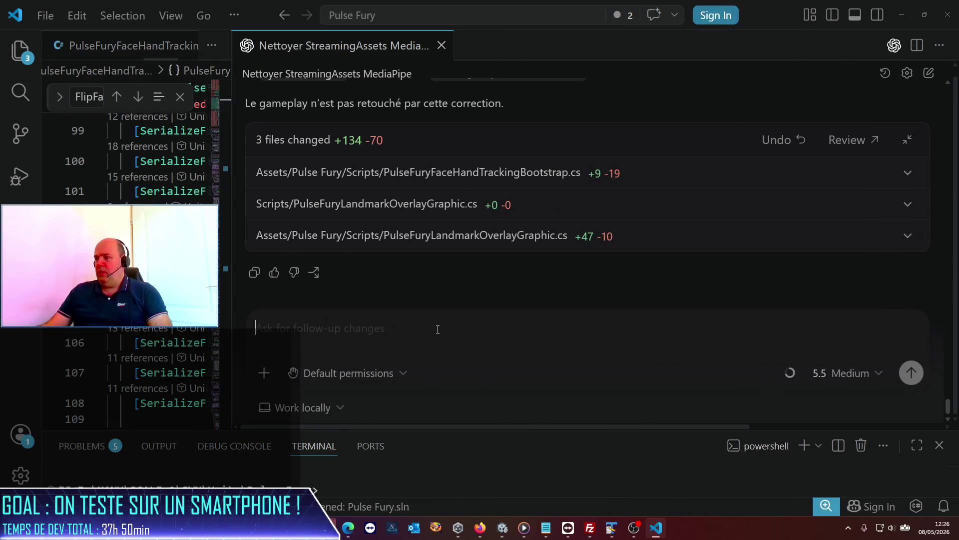
left_click(850, 375)
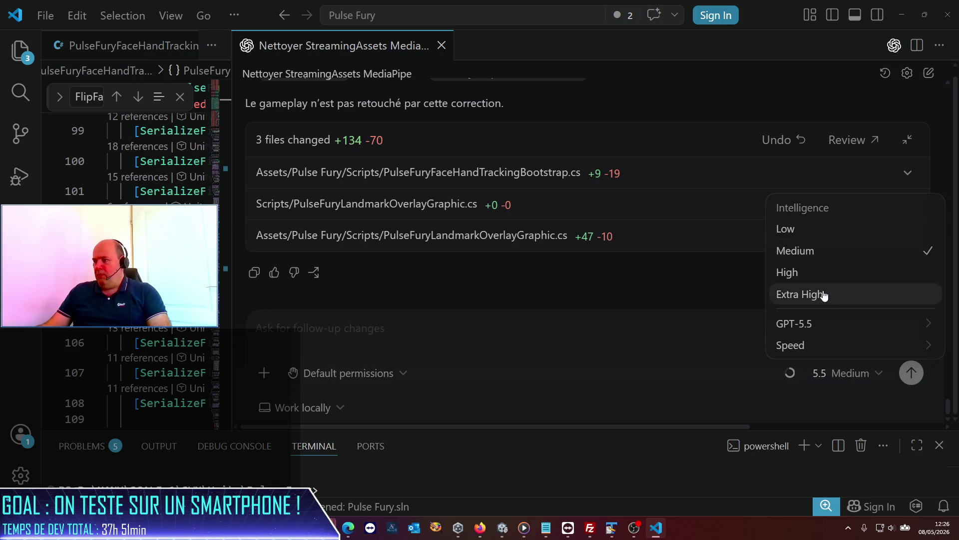
left_click(806, 275)
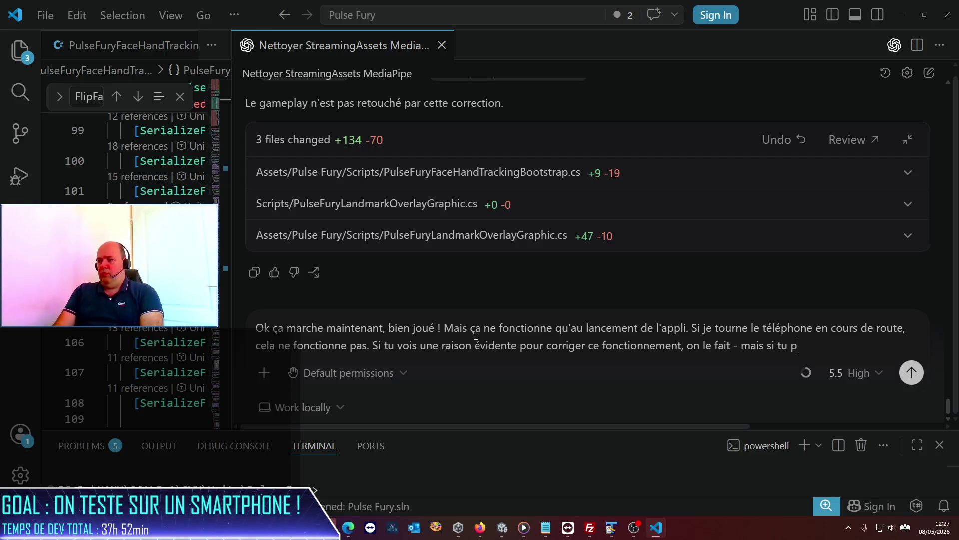
Add to the French draft: fix rotation only if safe, and always update the specs in .md files
type("risque de tout")
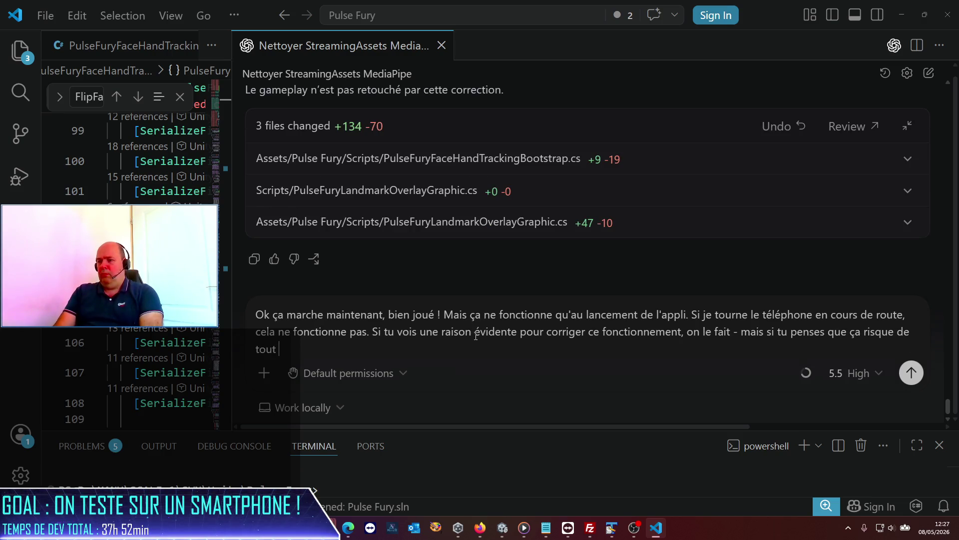
type("péter, STP on n")
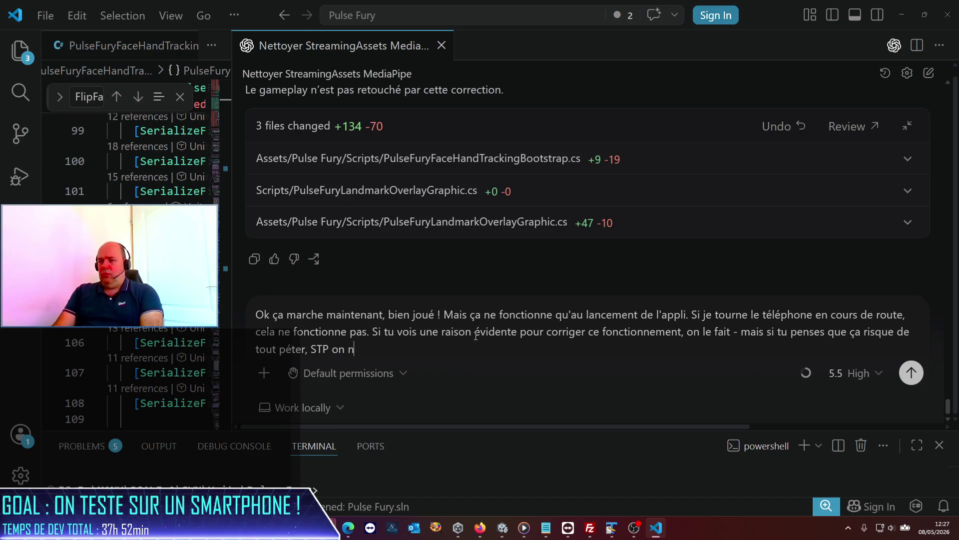
type("e fait pas !")
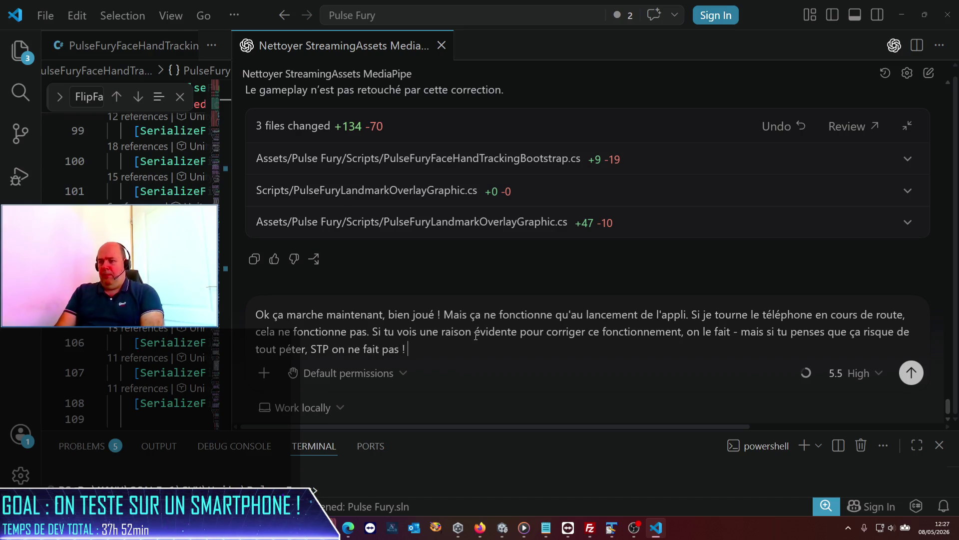
key("BackSpace")
type("pour le moment.")
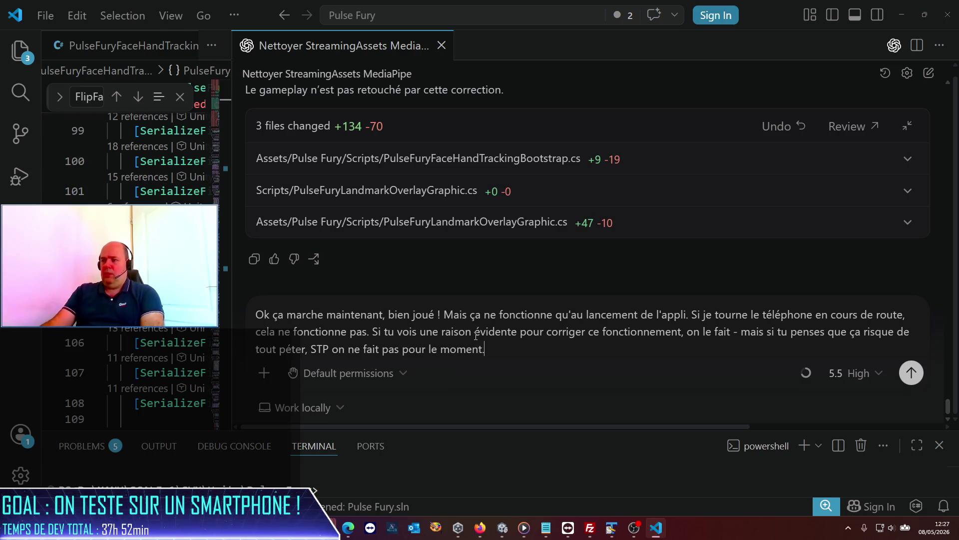
type(" M")
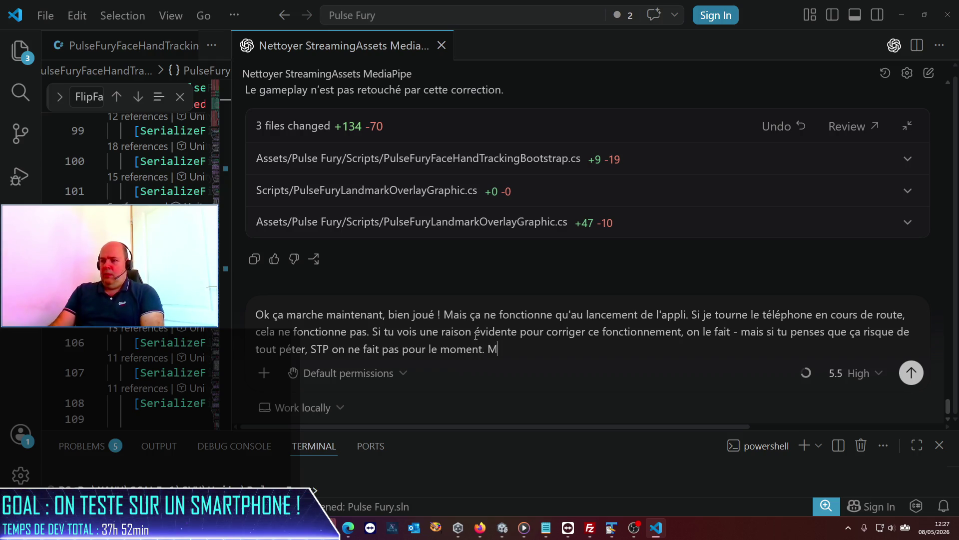
type("ais dans tous les cas,")
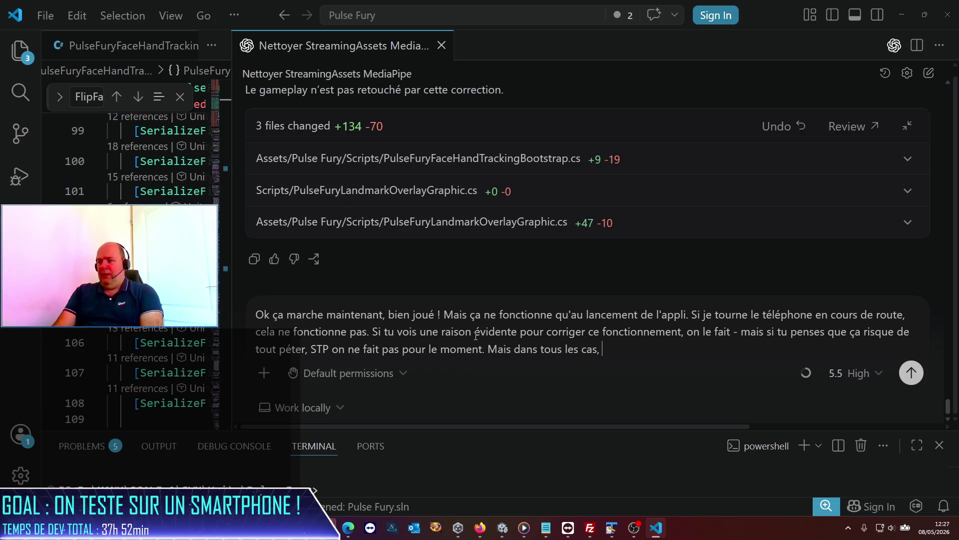
type(" je souhaite que sy")
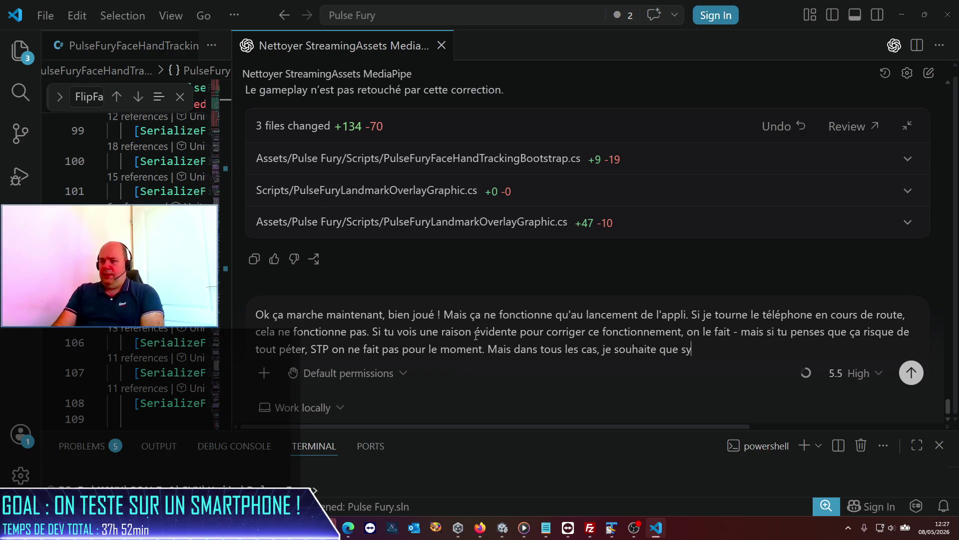
type("stématiquement")
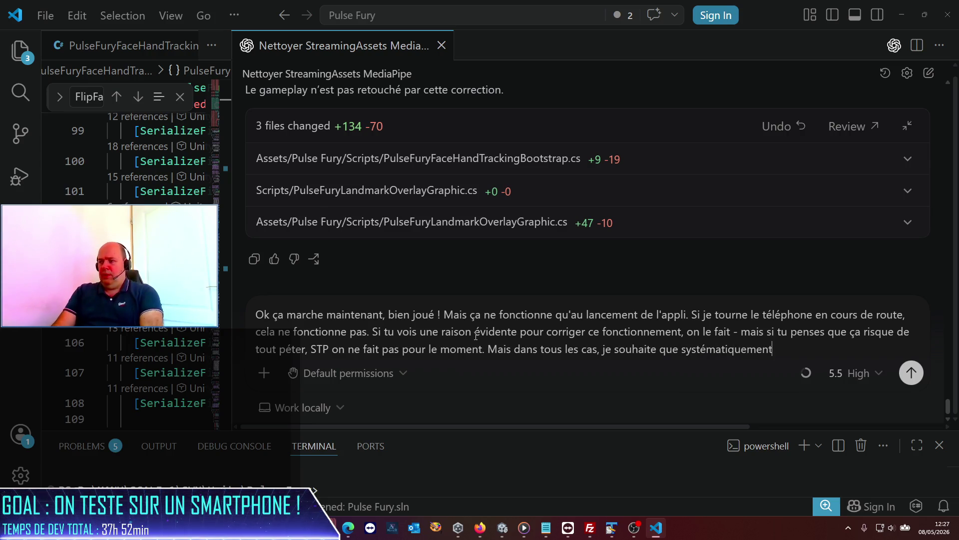
type(" tu met")
type("tes à jour le")
type("s sp")
type("é\"")
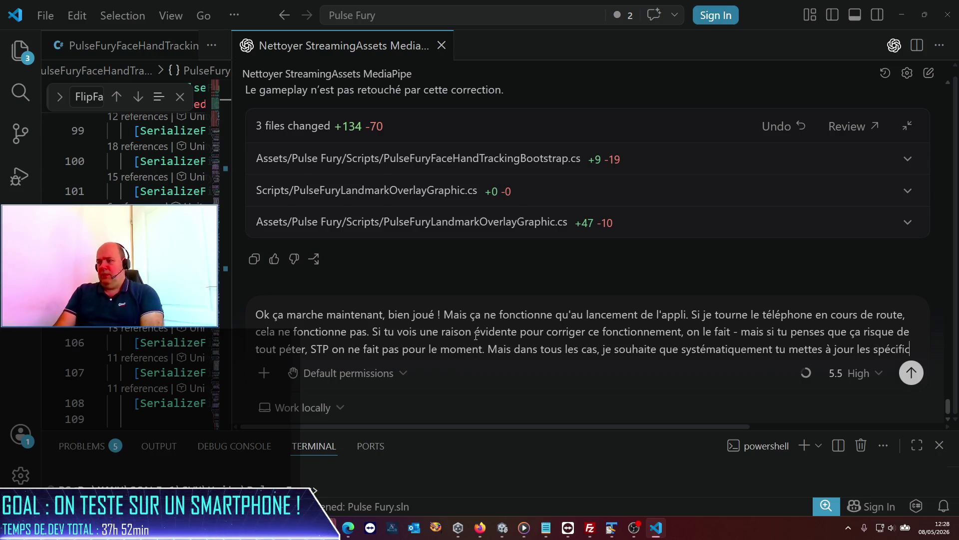
type("ations de ce que tu as implémrnt")
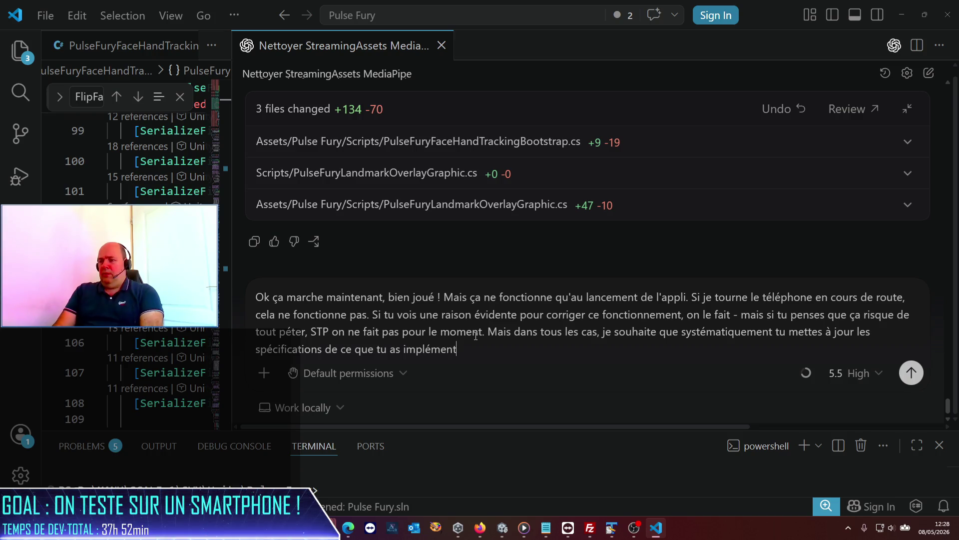
type("ans les fichi")
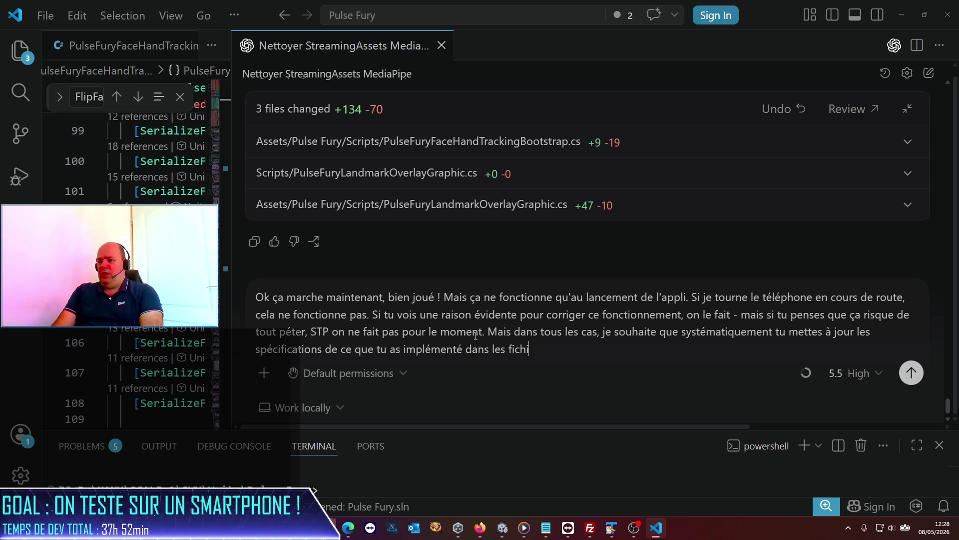
type("ers .md du dossier")
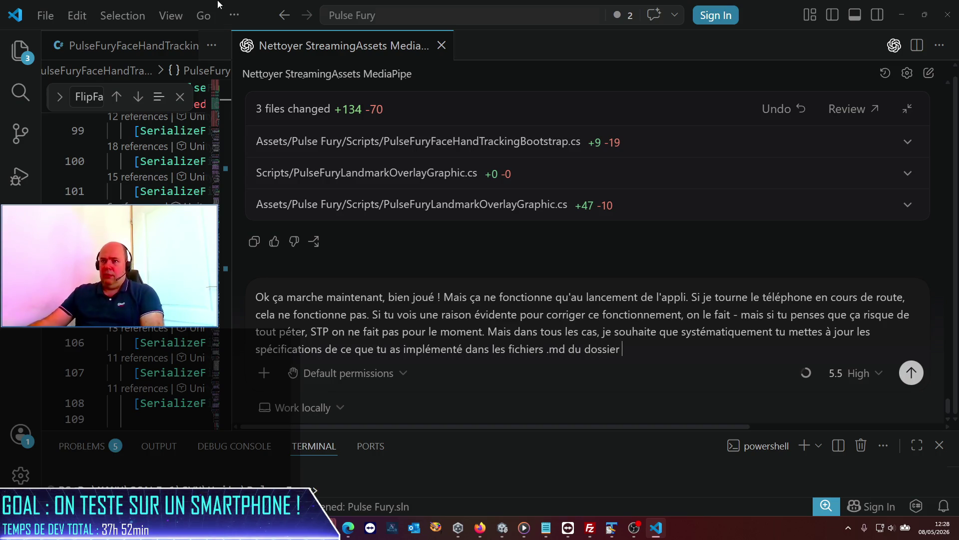
Show the project file tree and collapse the MediaPipeUnity folder
left_click(20, 50)
scroll(113, 135, "up", 2)
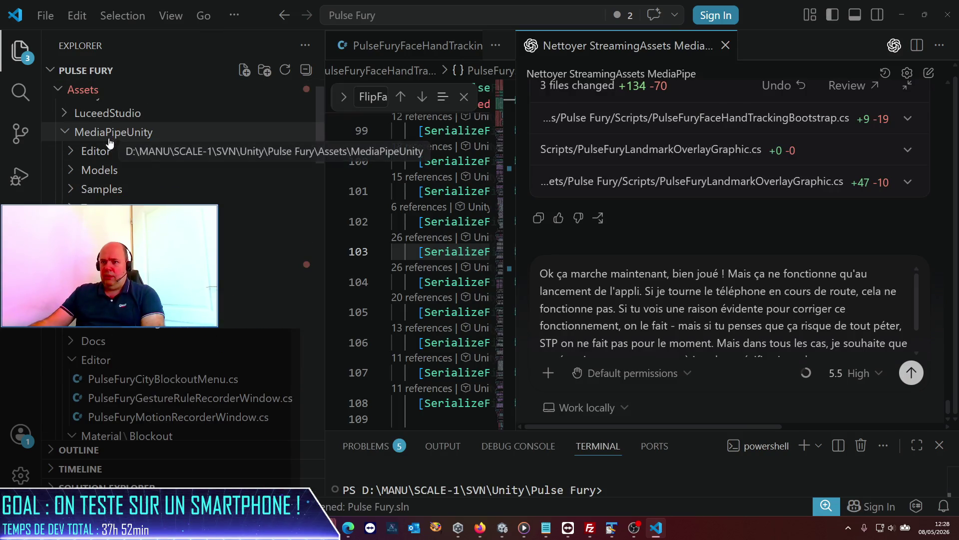
scroll(110, 140, "up", 1)
scroll(110, 142, "down", 1)
scroll(110, 142, "down", 2)
scroll(87, 145, "up", 3)
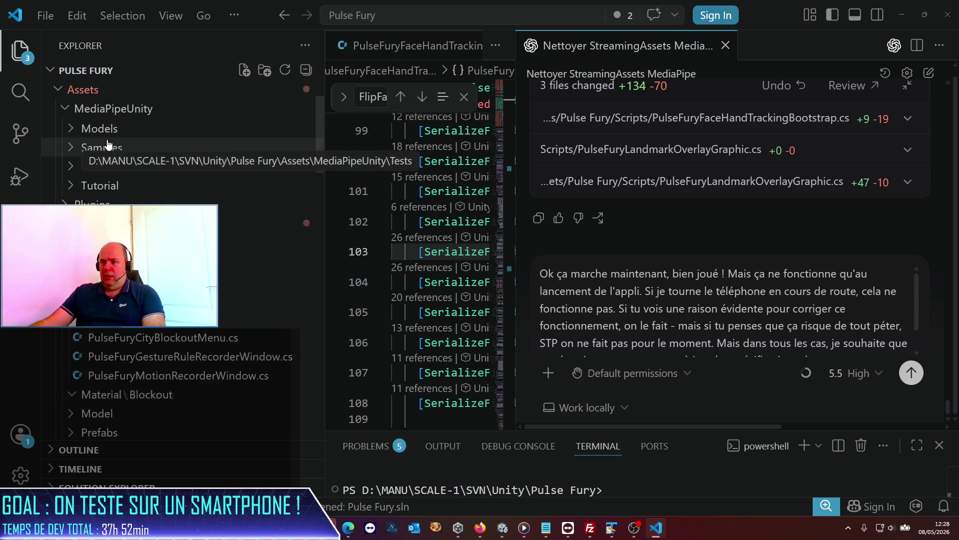
left_click(65, 141)
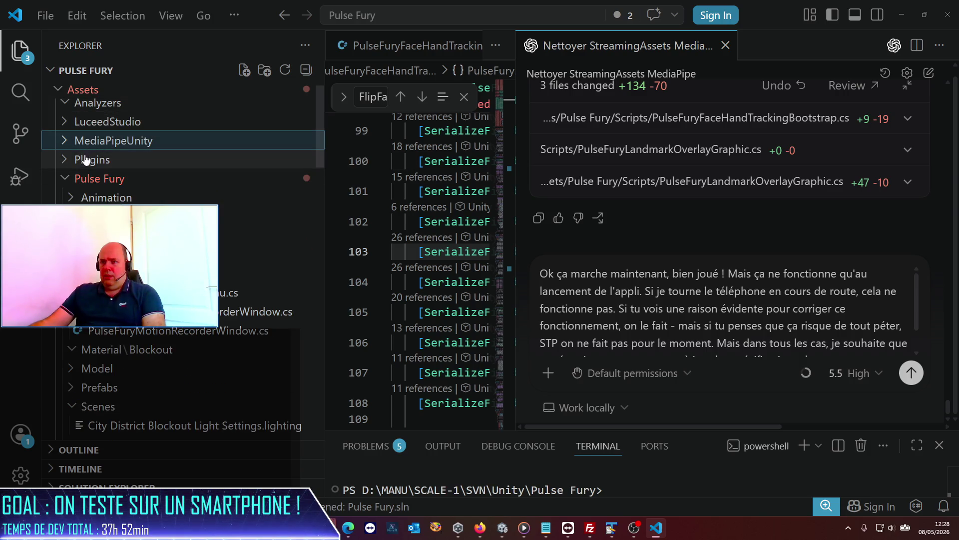
scroll(787, 325, "down", 2)
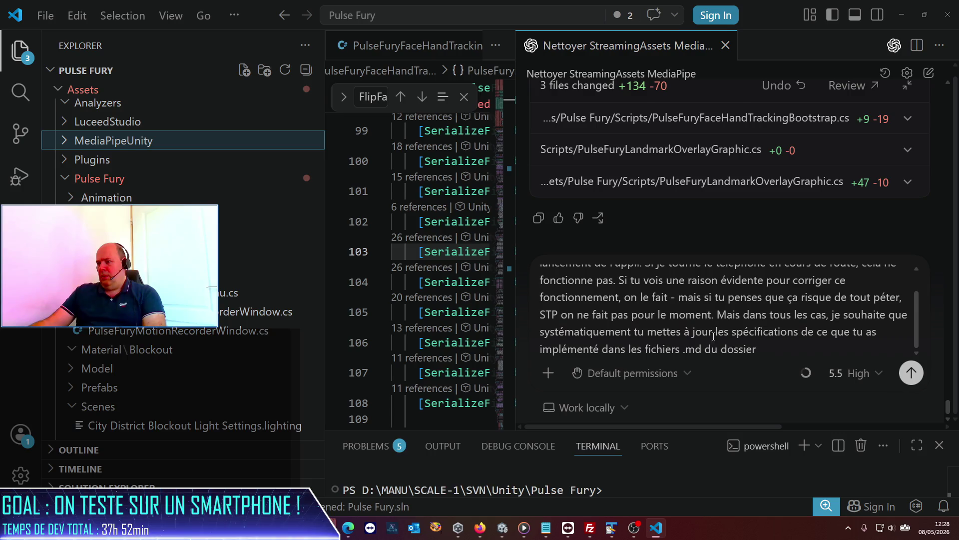
Finish the prompt with the Assets/Pulse Fury/Doc path and 'Peux-tu t'en charger ?'
left_click(787, 354)
type("sse")
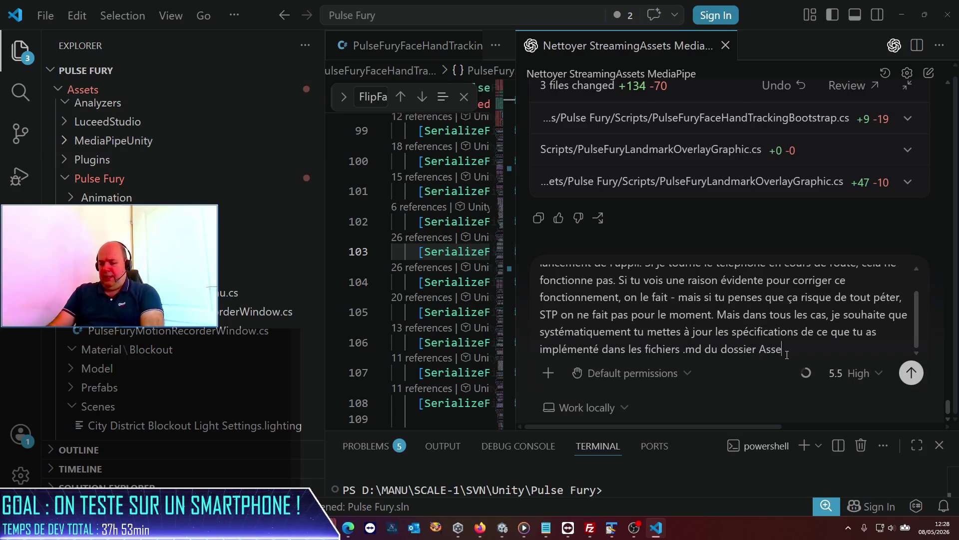
type("ts/Pulse ")
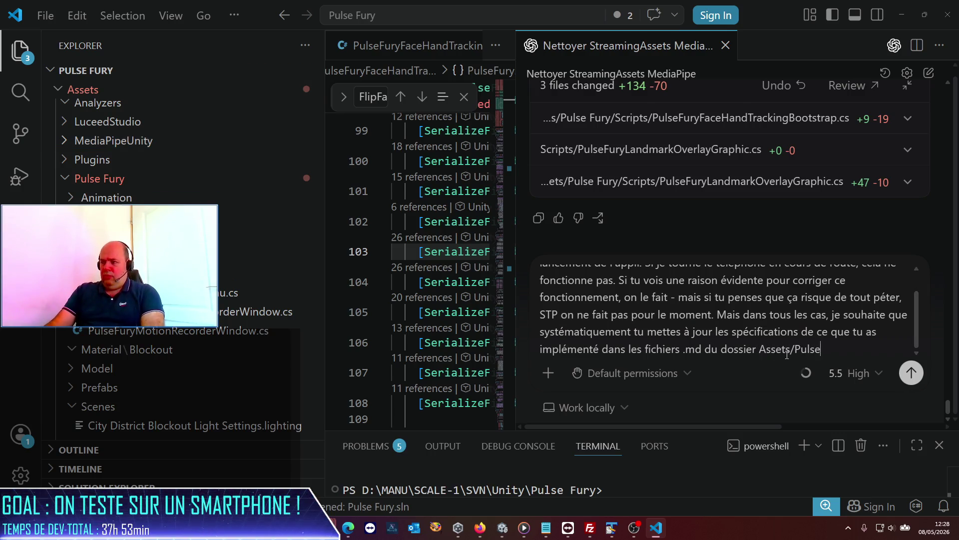
type("Fury/D")
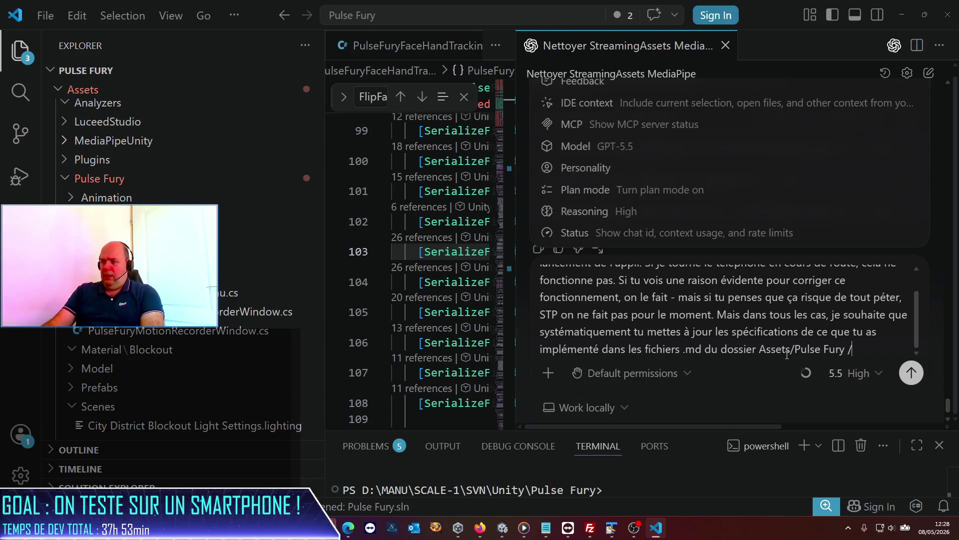
type("oc. Peuxy-tu")
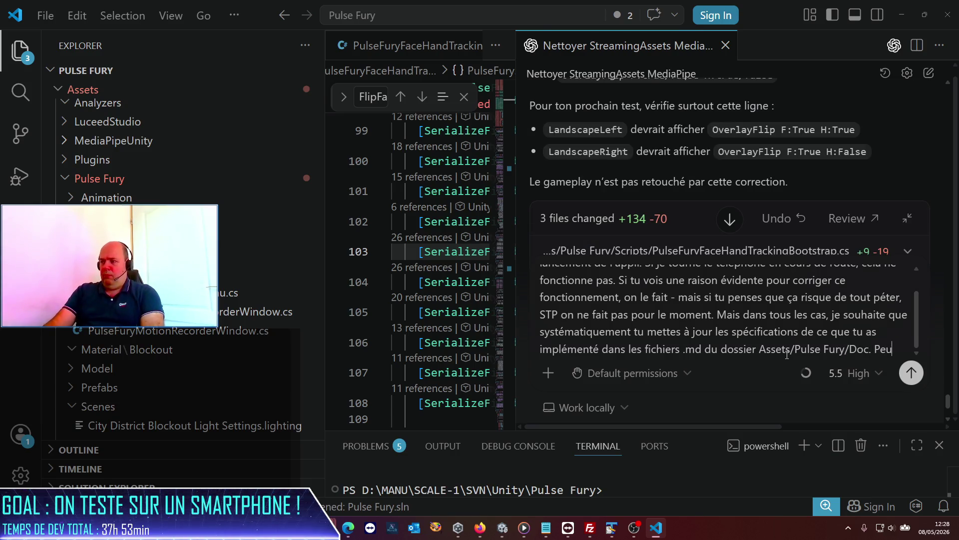
key("BackSpace")
key("BackSpace")
key("BackSpace")
type("-t")
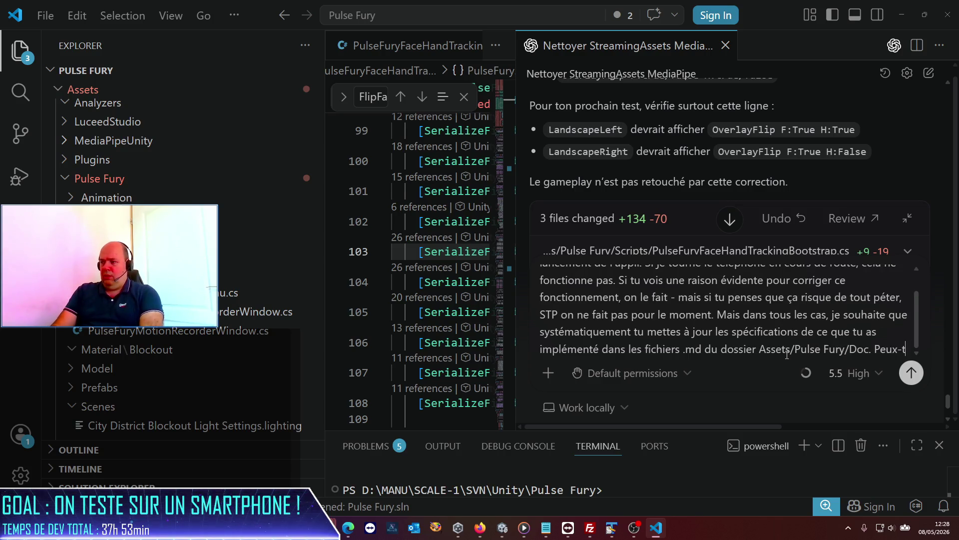
type("u t'en charger ?")
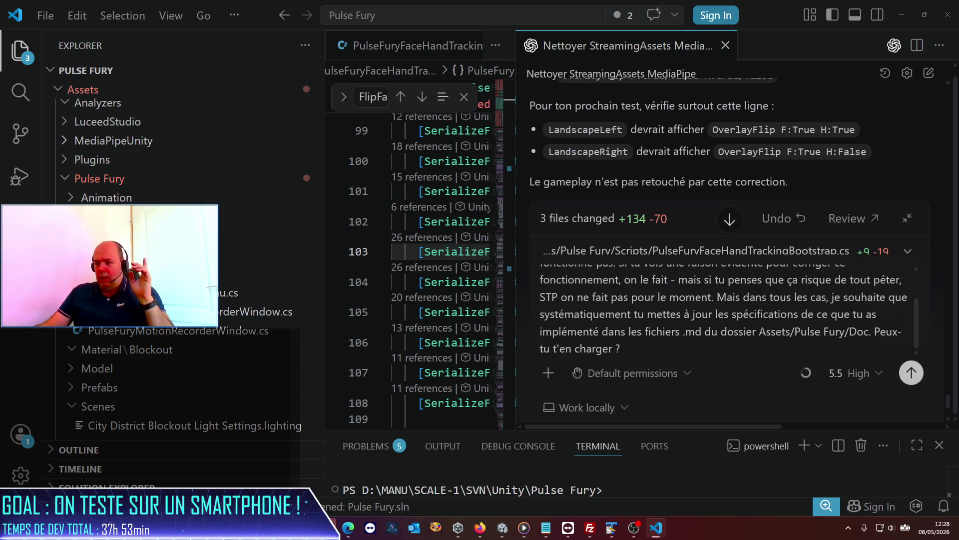
In File Explorer, navigate from the Build folder up and into Unity > Pulse Fury
mouse_move(341, 533)
mouse_move(370, 531)
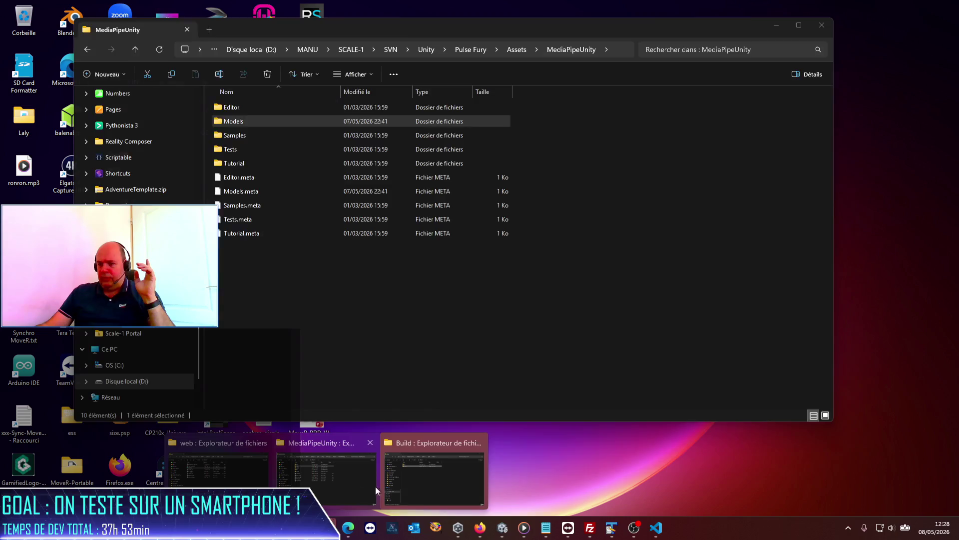
left_click(440, 445)
key("alt+Up")
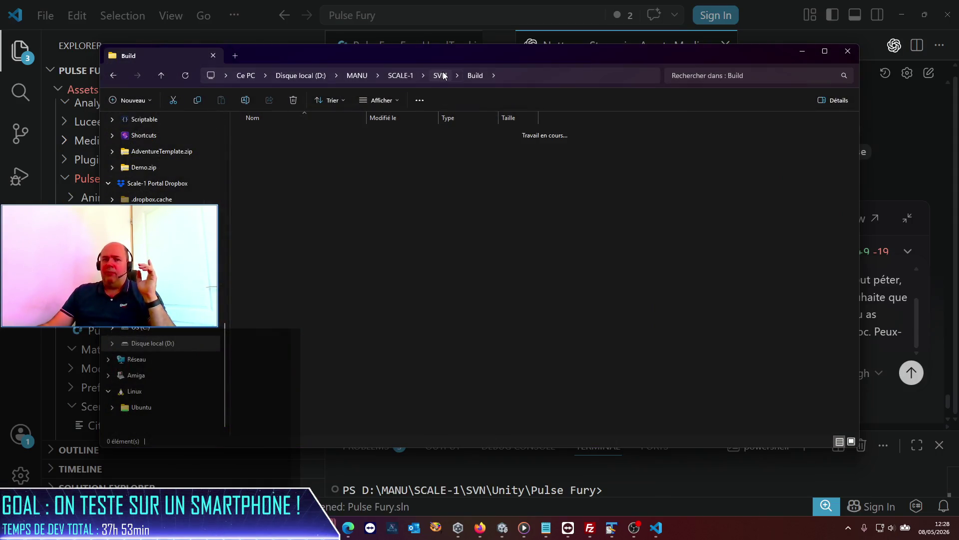
double_click(264, 203)
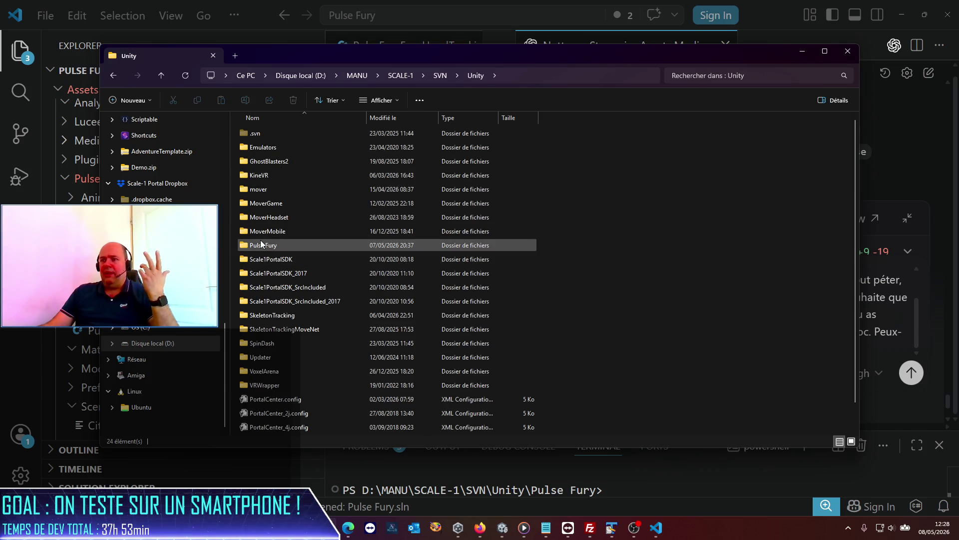
double_click(265, 244)
Add the 86 new Assets items, including MediaPipeUnity models, to SVN with TortoiseSVN Add
left_click(253, 178)
right_click(254, 182)
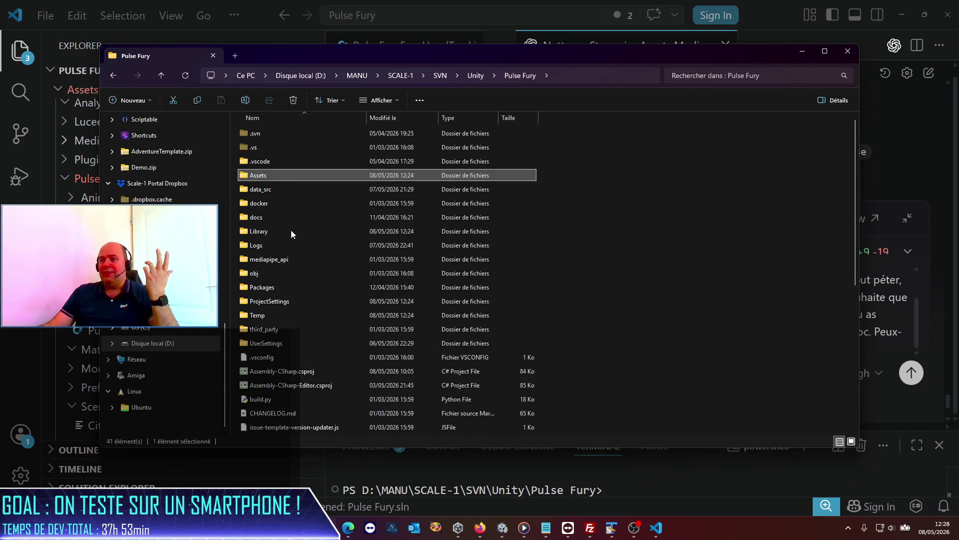
mouse_move(303, 358)
left_click(426, 229)
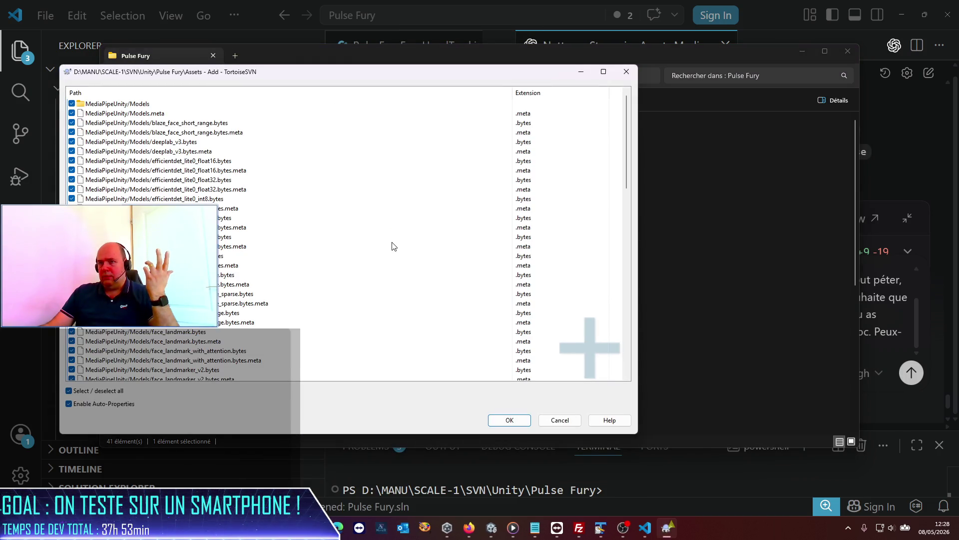
scroll(575, 269, "down", 4)
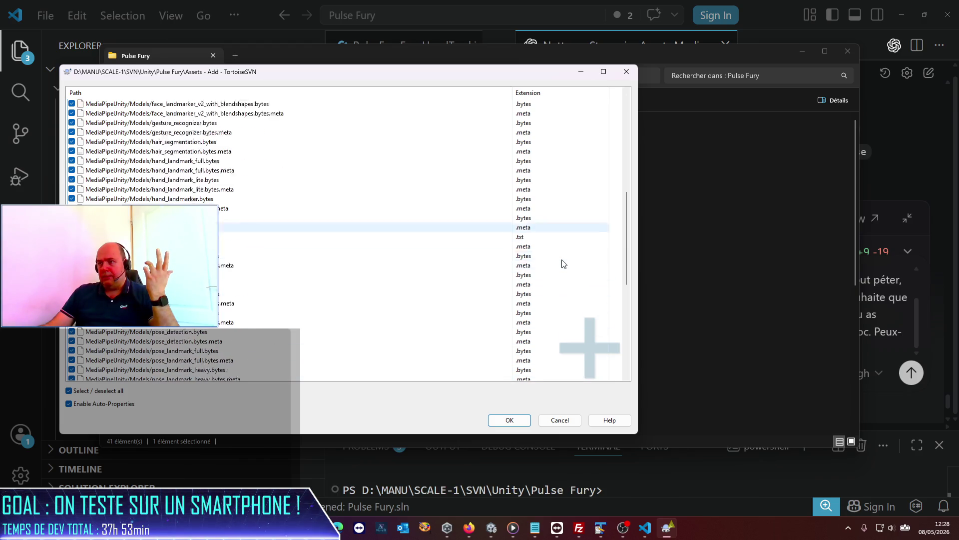
left_click(528, 420)
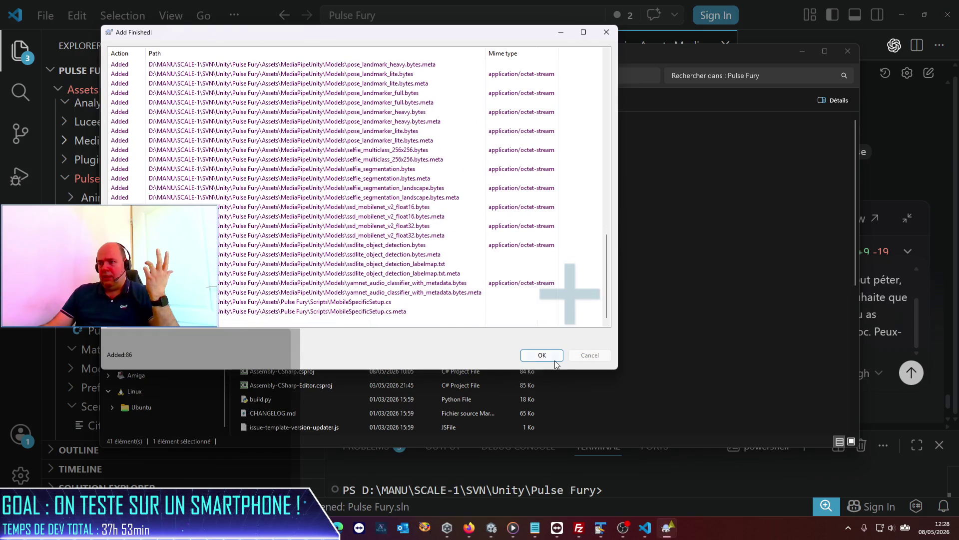
left_click(552, 356)
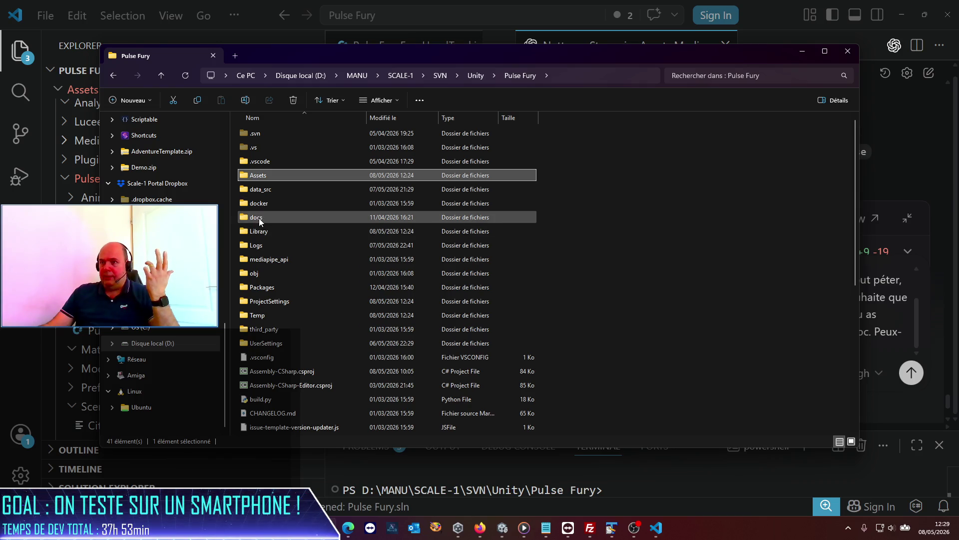
Run TortoiseSVN Add on ProjectSettings and dismiss the nothing-to-add report
left_click(258, 204)
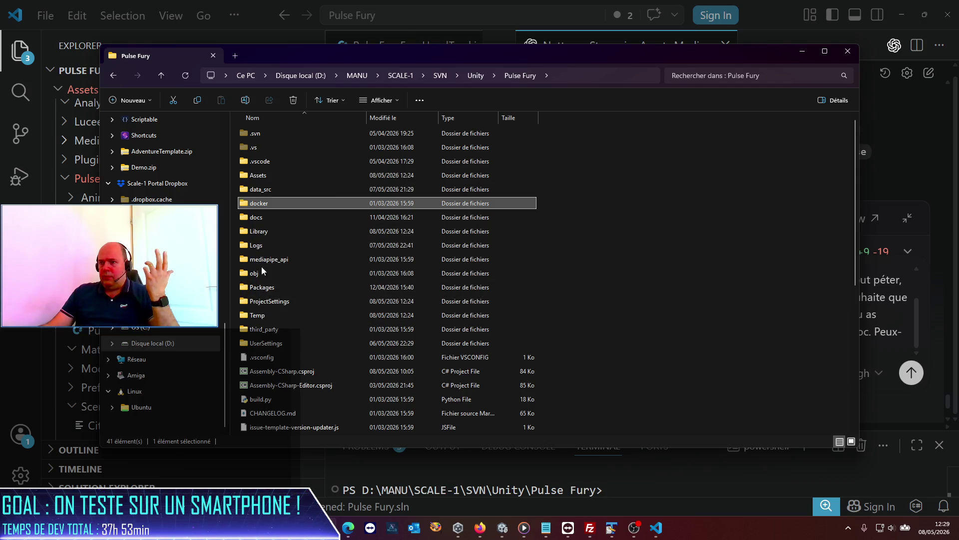
mouse_move(259, 173)
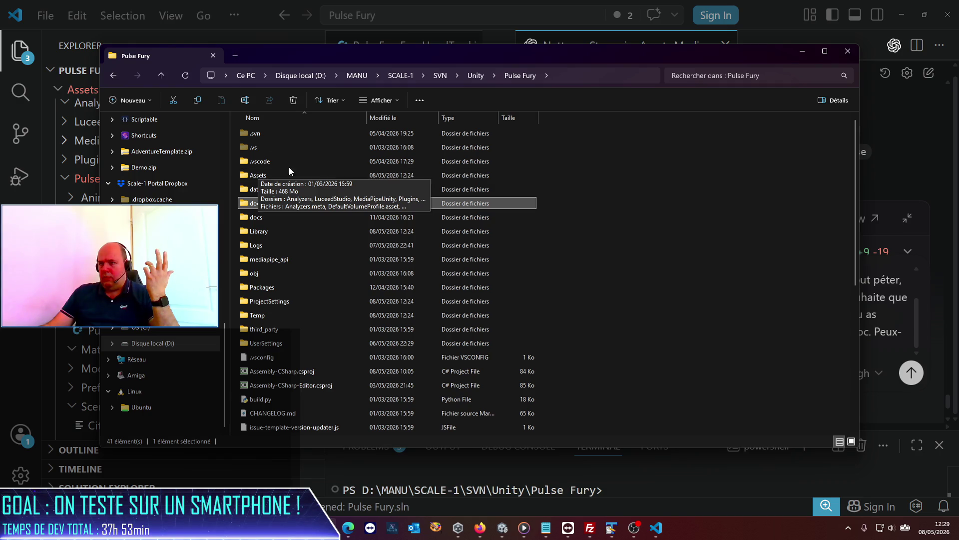
left_click(471, 75)
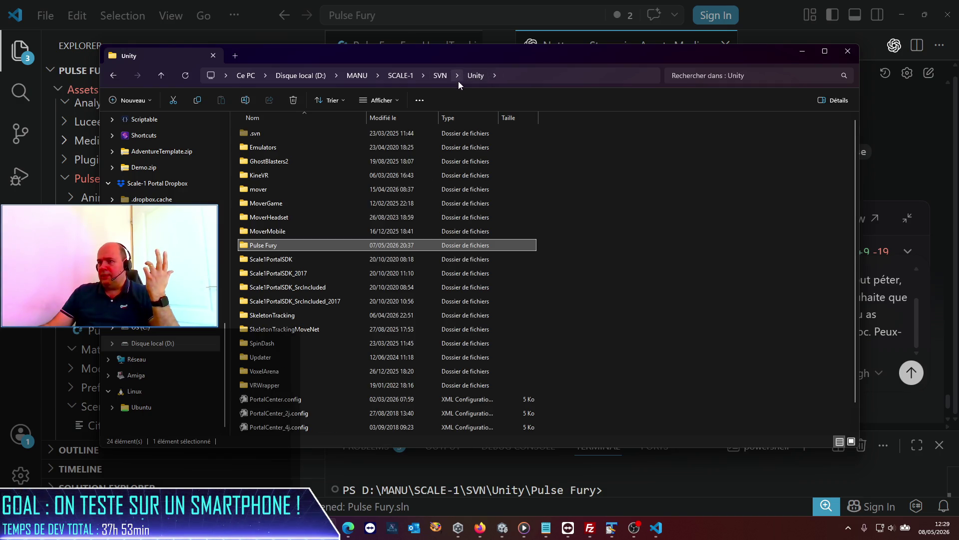
double_click(264, 247)
right_click(256, 301)
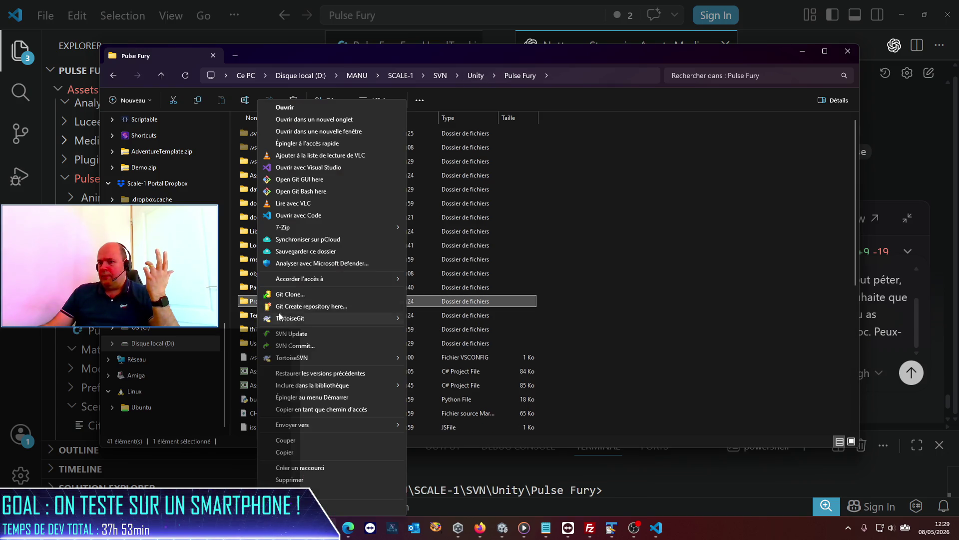
mouse_move(311, 363)
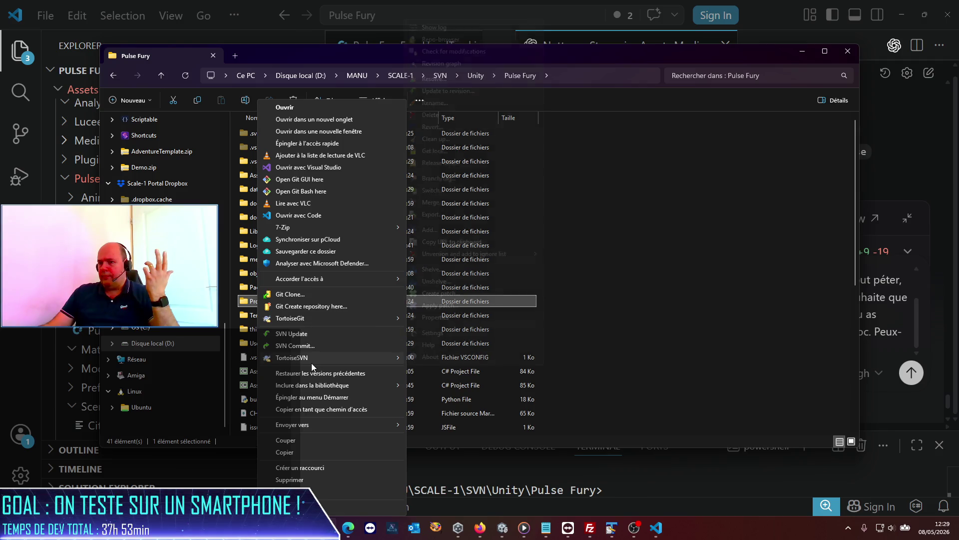
left_click(449, 229)
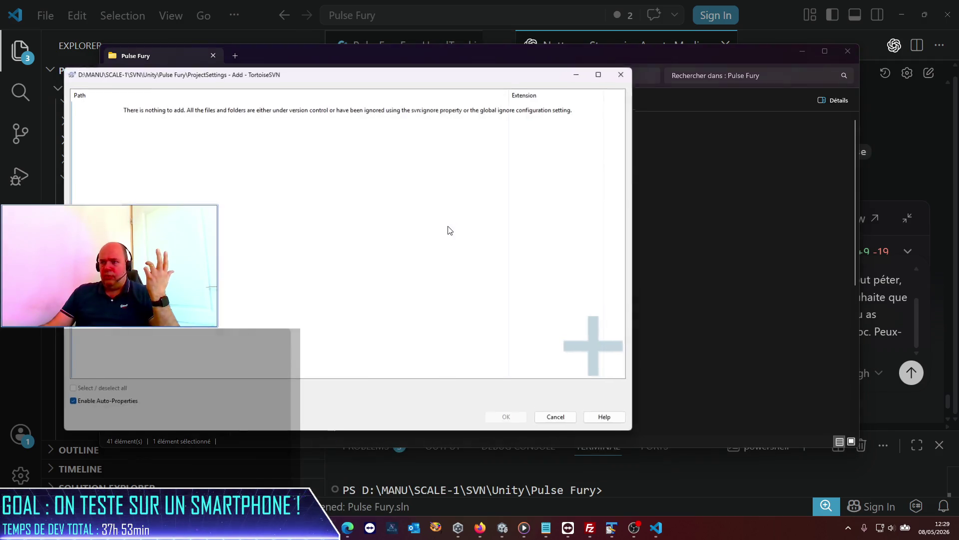
left_click(621, 74)
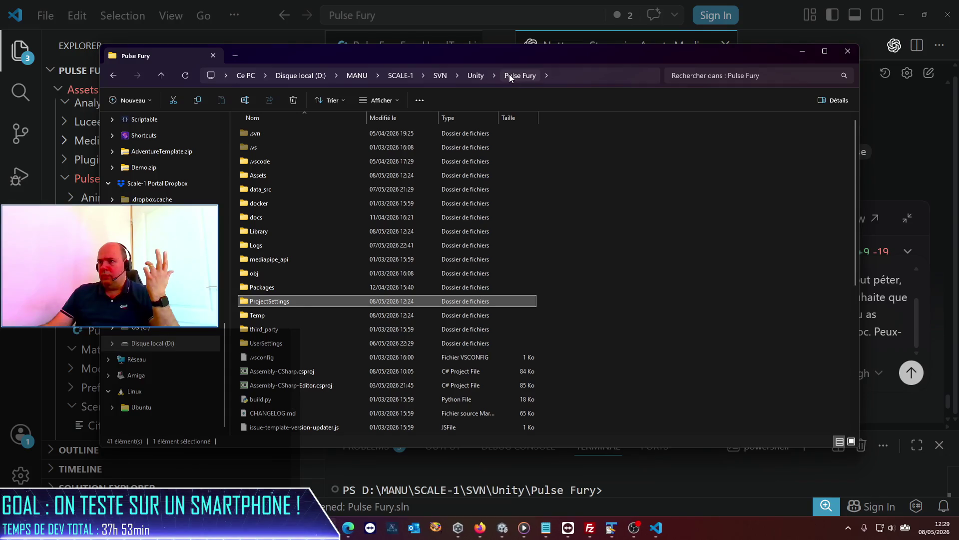
Go back up to Unity and start a TortoiseSVN commit of the Pulse Fury folder
left_click(469, 77)
right_click(298, 244)
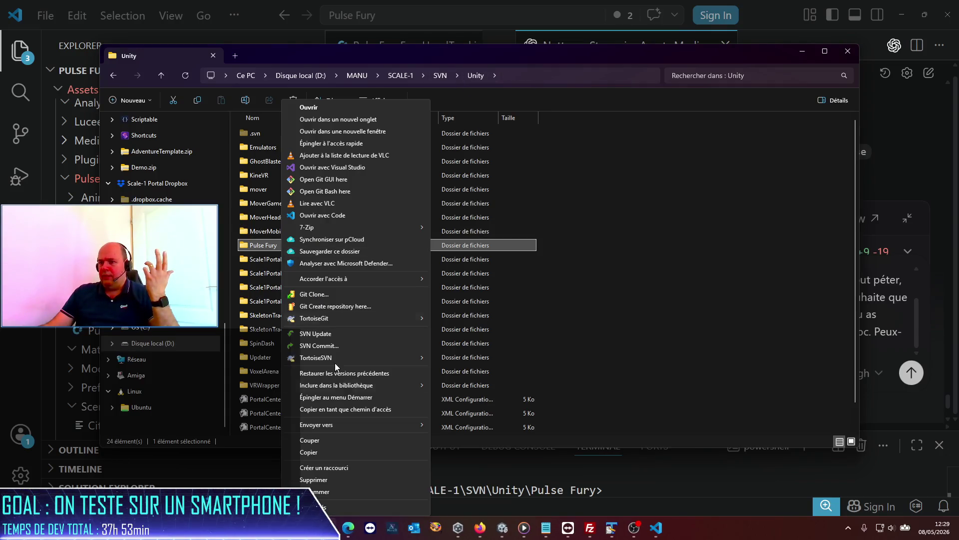
left_click(329, 348)
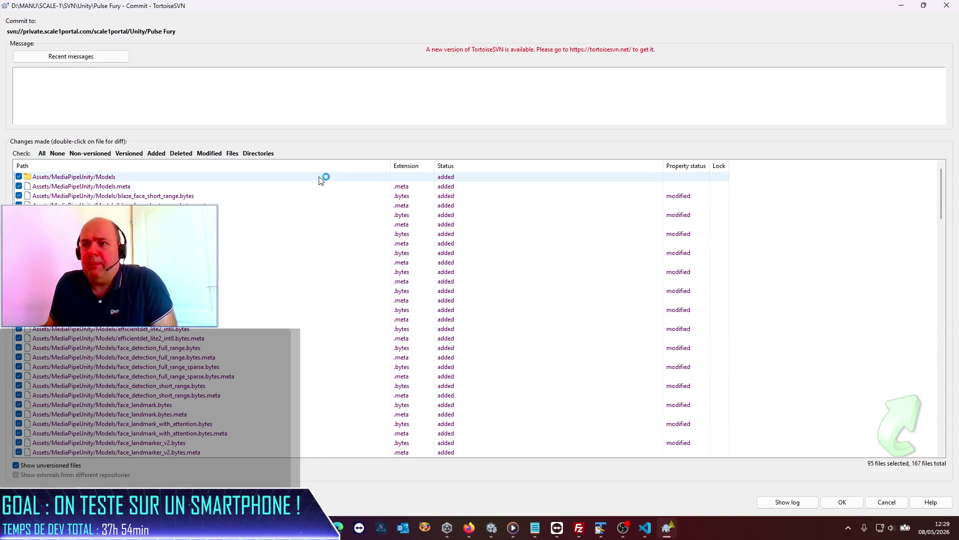
Mark the block of missing StreamingAssets files as deleted in the commit list
scroll(320, 180, "down", 20)
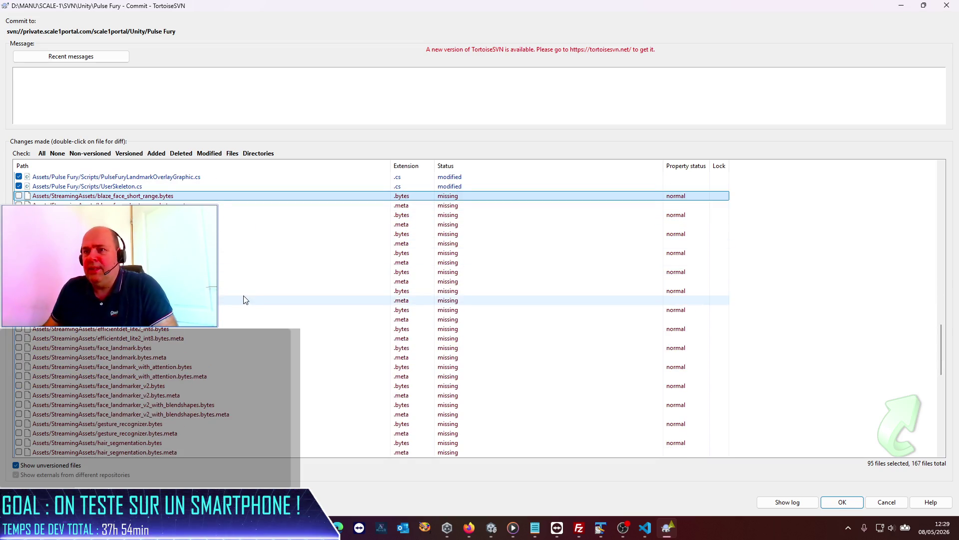
scroll(244, 300, "down", 5)
scroll(244, 299, "down", 10)
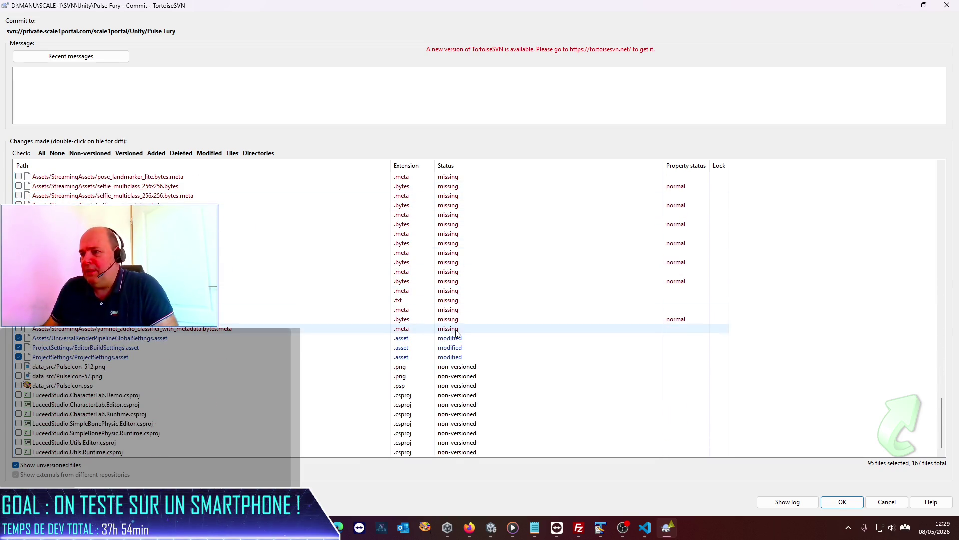
left_click(456, 330, "shift")
right_click(456, 332)
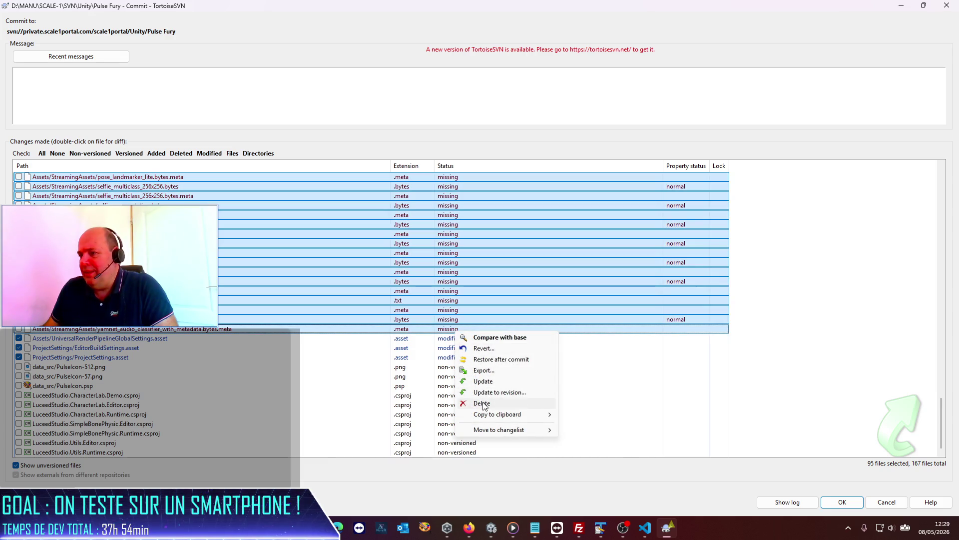
left_click(483, 404)
Add the three data_src PulseIcon files to the commit, bringing the selection to 160 of 167
scroll(370, 300, "down", 10)
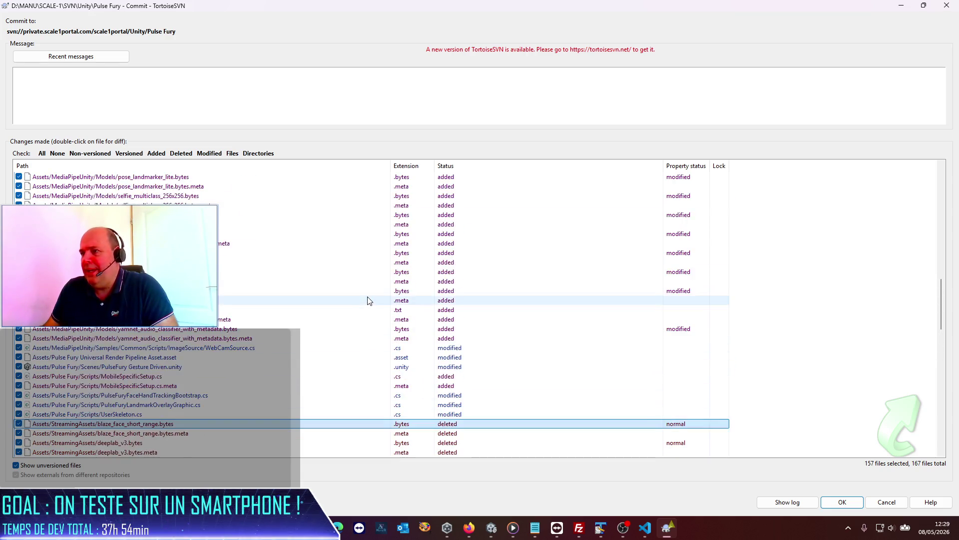
scroll(368, 295, "down", 10)
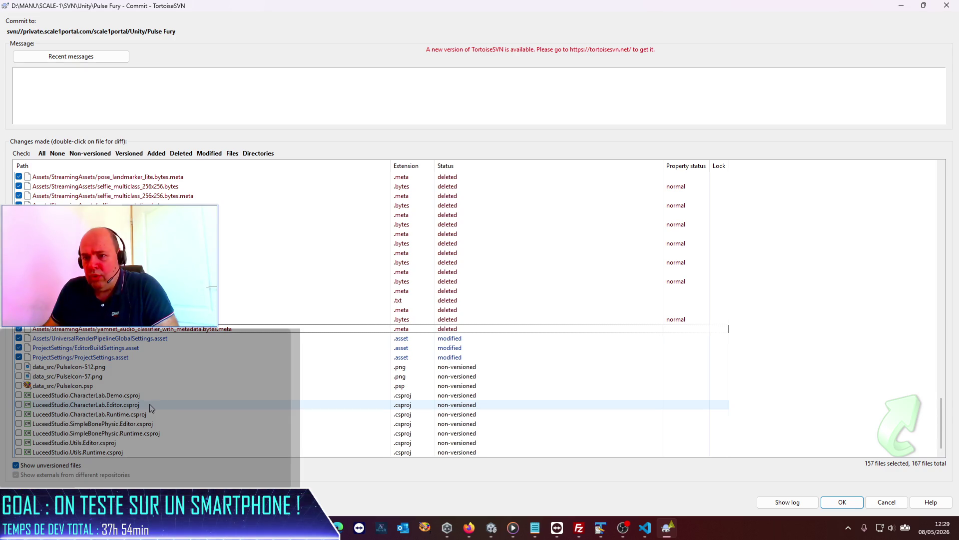
left_click(96, 368)
left_click(90, 386, "shift")
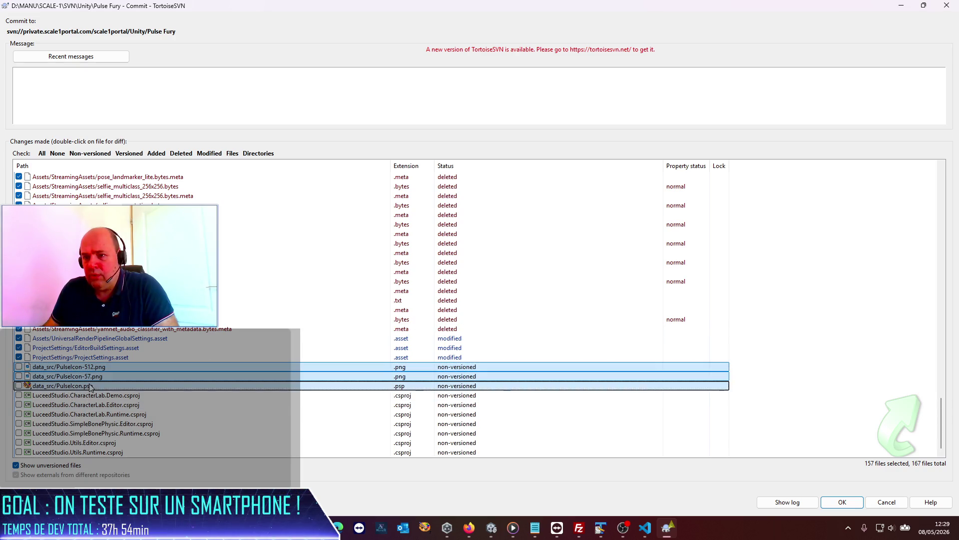
right_click(90, 386)
left_click(110, 404)
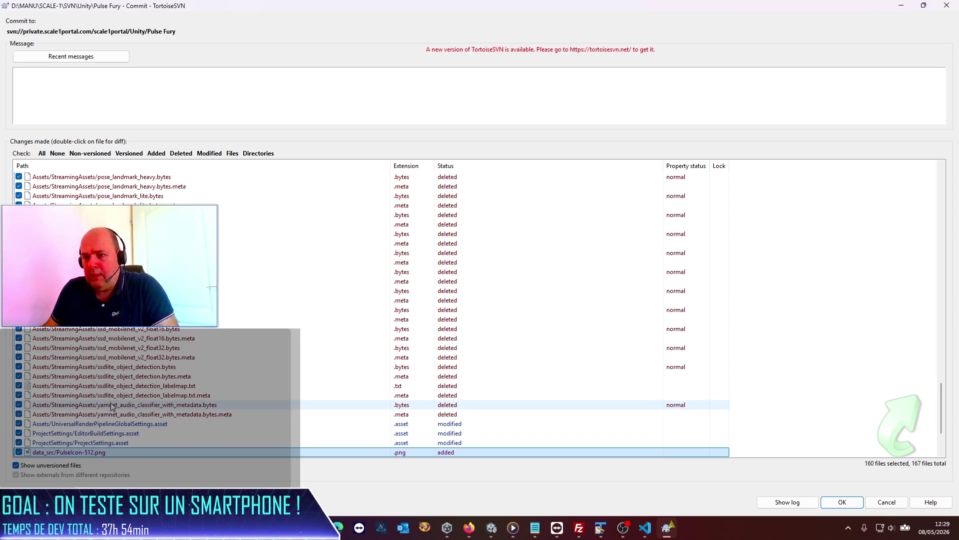
scroll(200, 409, "up", 20)
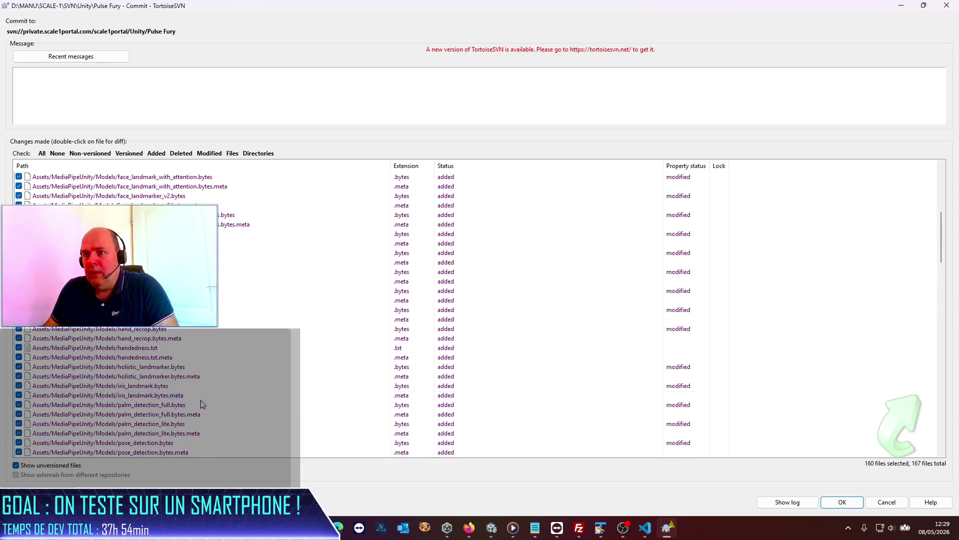
scroll(201, 402, "up", 2)
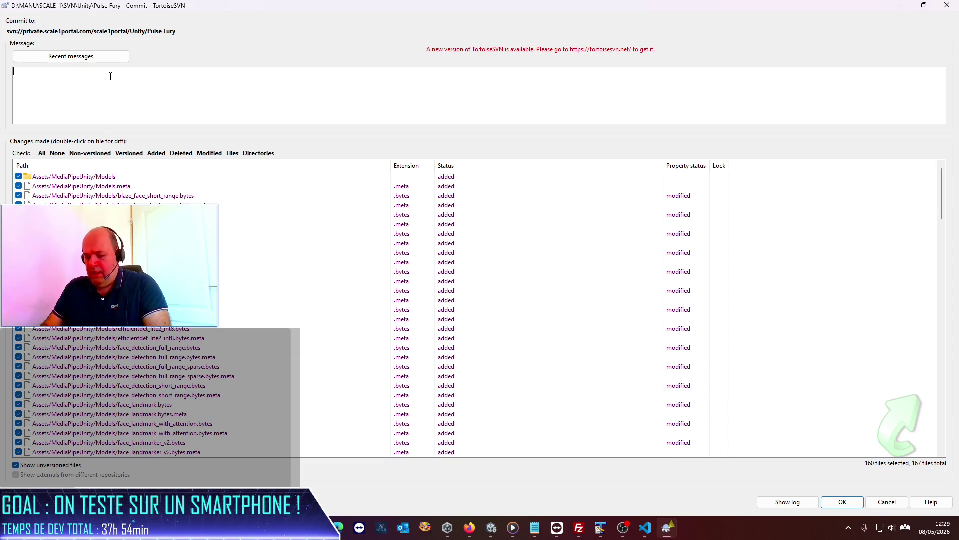
Commit with the message "[Pulse Fury] : Clean-up ; WIP on device-camera orientation management"
type("[Pusl")
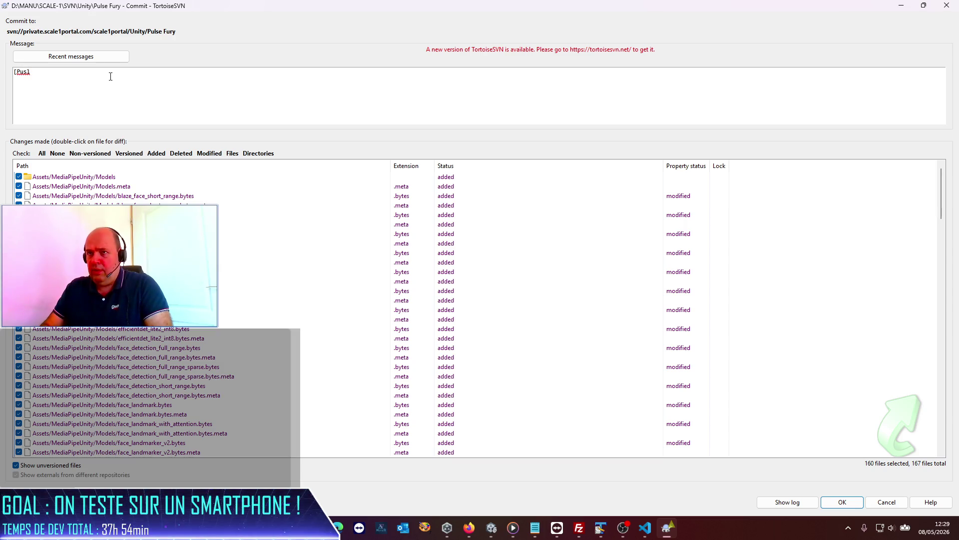
type("lse Fury")
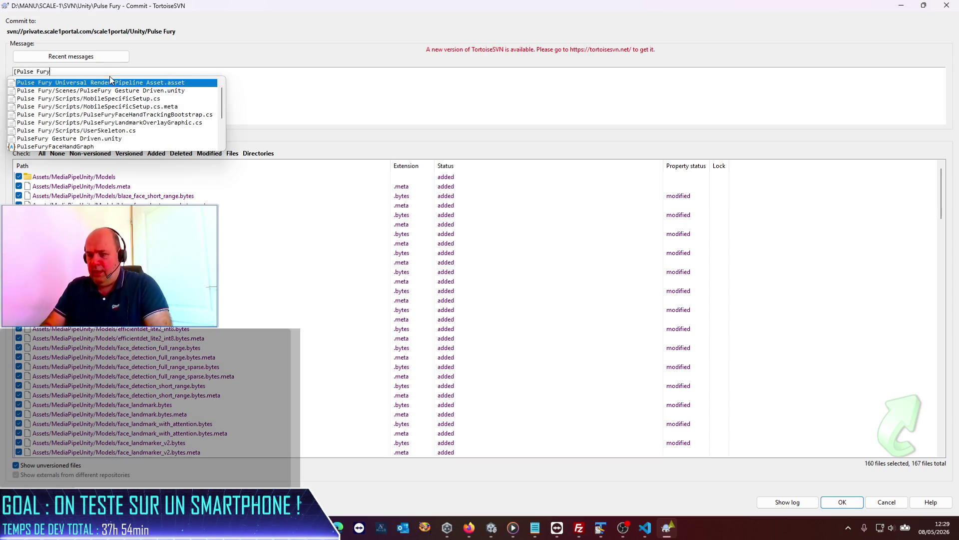
type("] :")
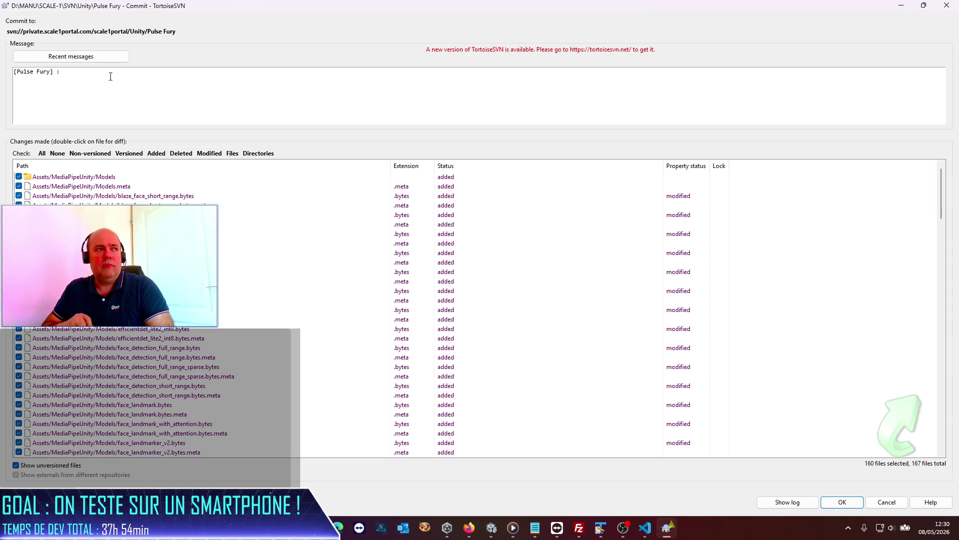
type(" Clean-up")
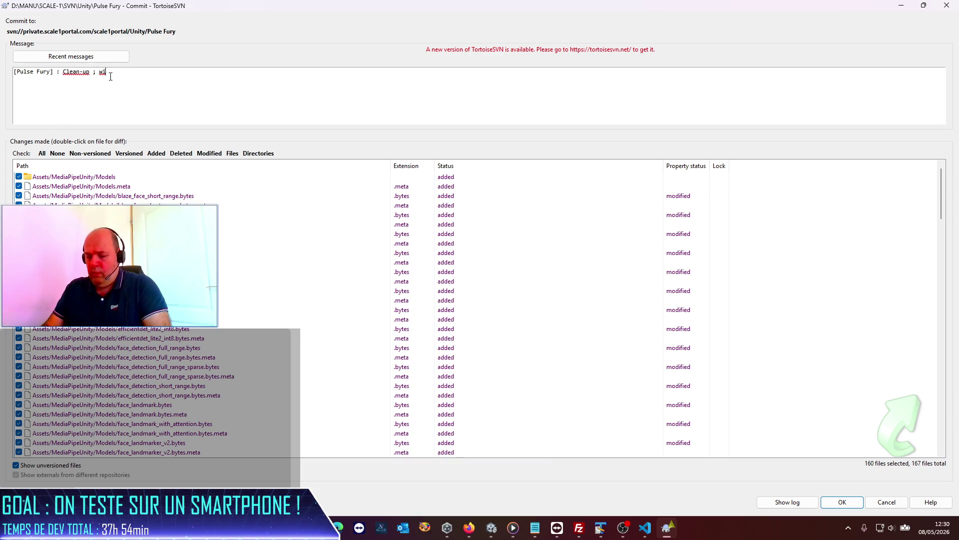
type("WIP on device")
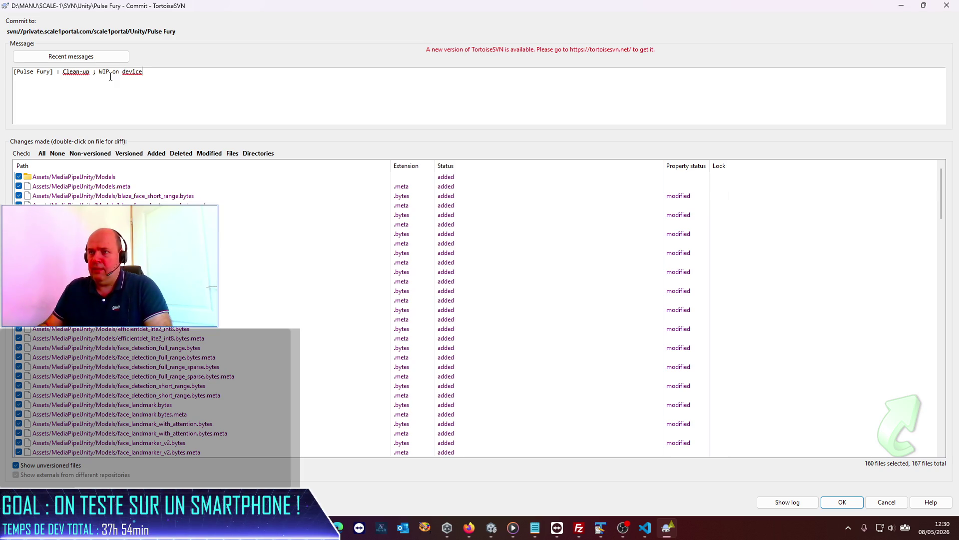
type(" mer")
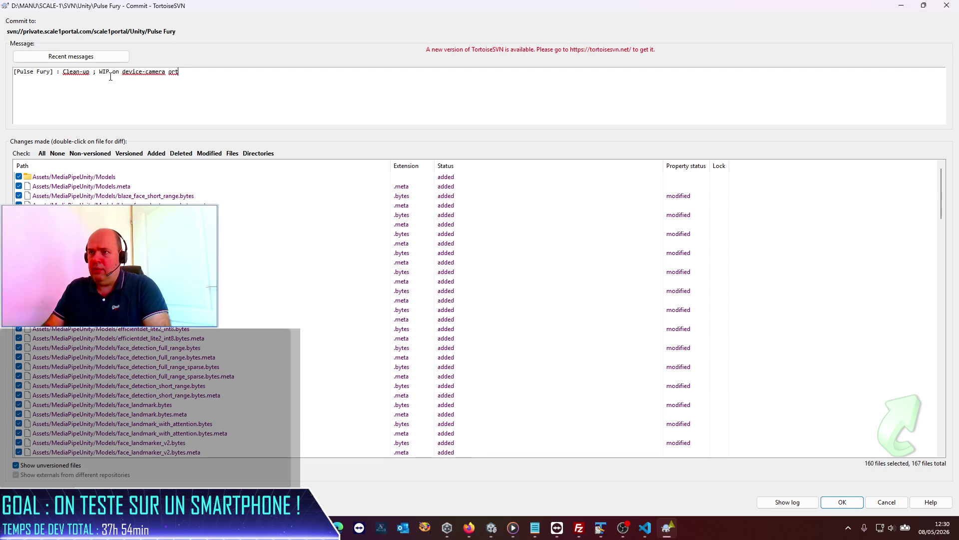
type("tion manageme")
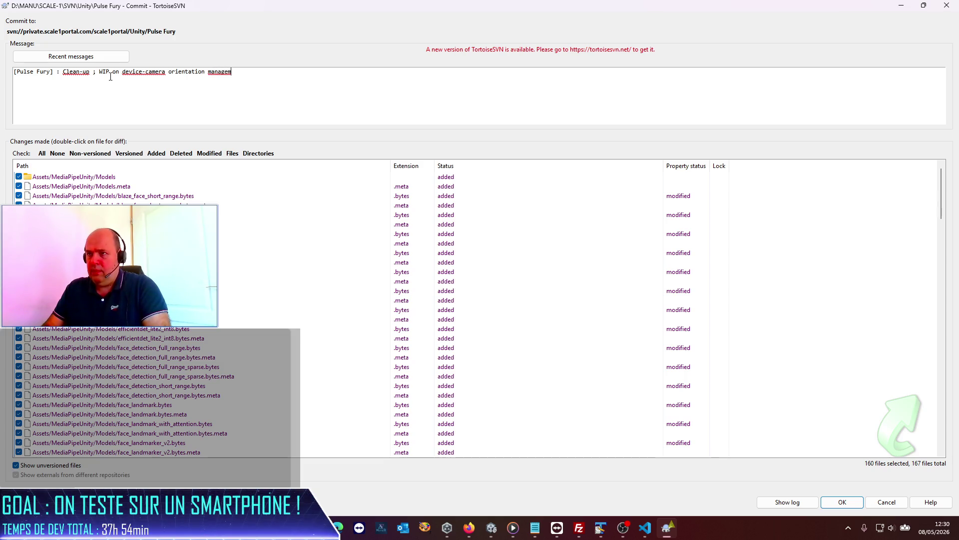
type("nt")
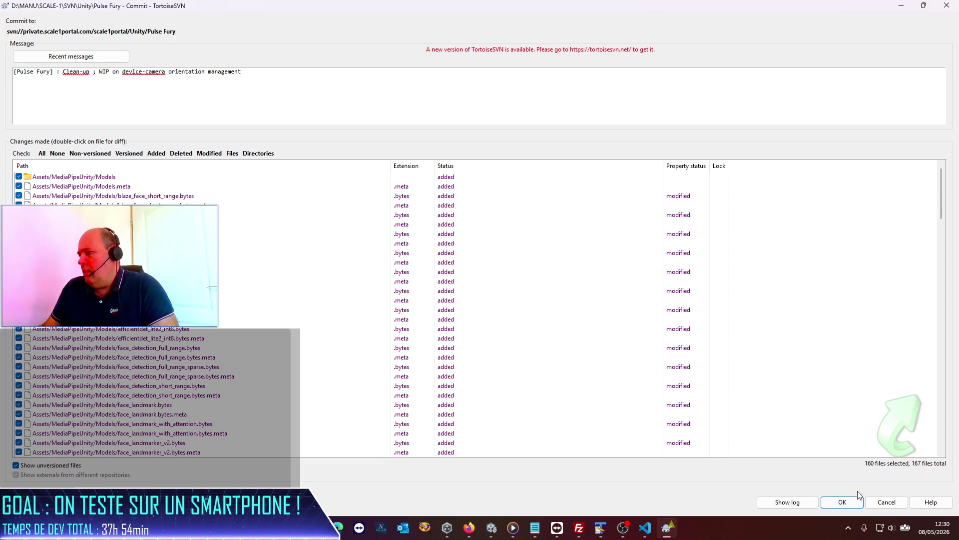
left_click(855, 503)
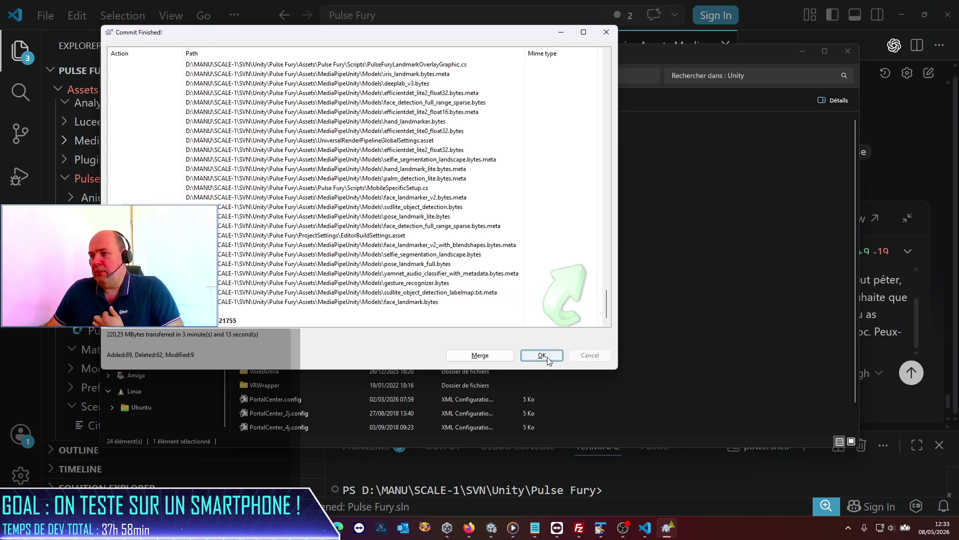
Dismiss the Commit Finished results after 89 added, 62 deleted and 9 modified files
left_click(544, 355)
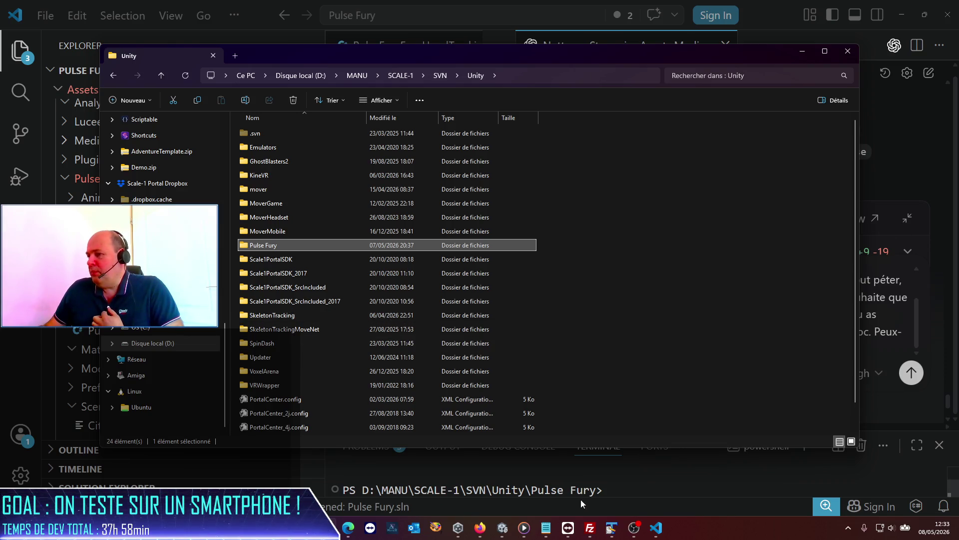
In VS Code, hide the Explorer and send the request to document iOS orientation rules in the .md specs
left_click(703, 475)
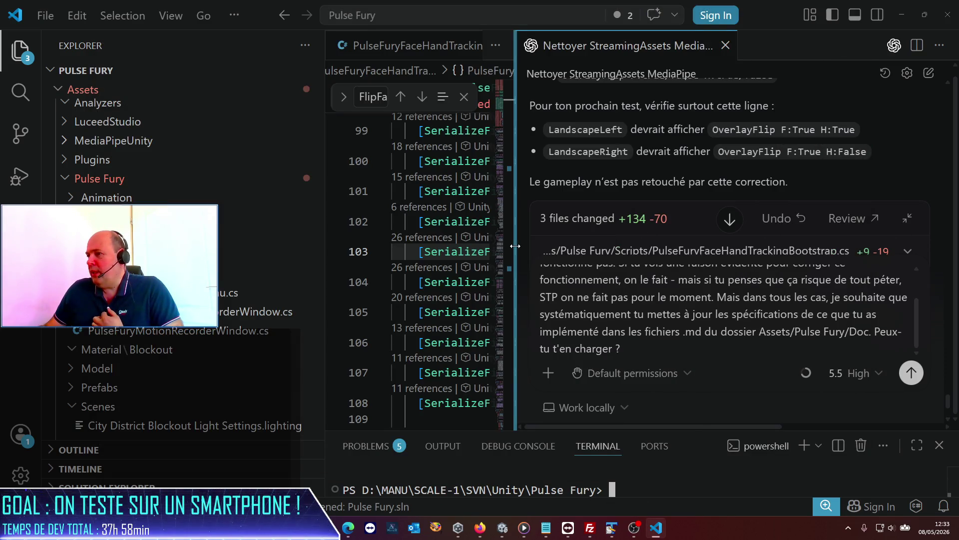
left_click(20, 53)
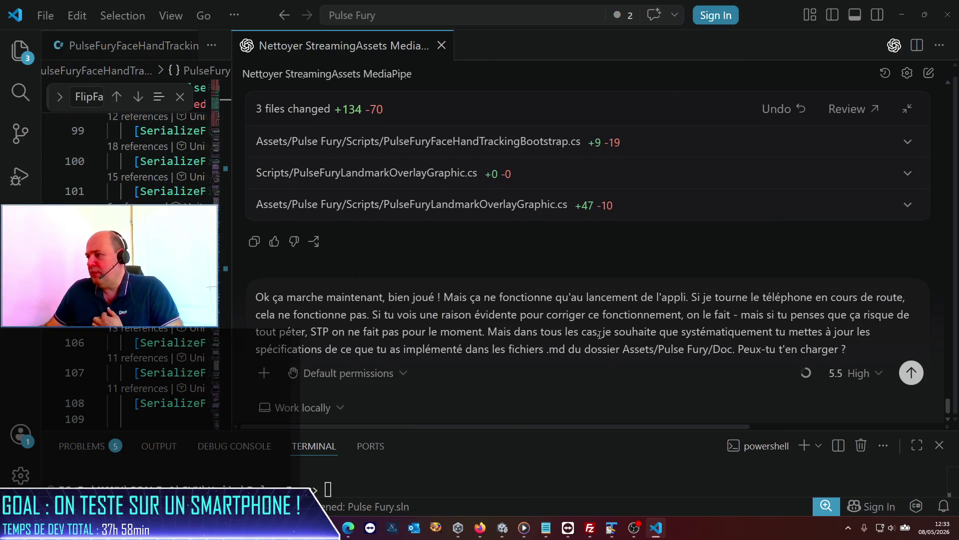
left_click(911, 372)
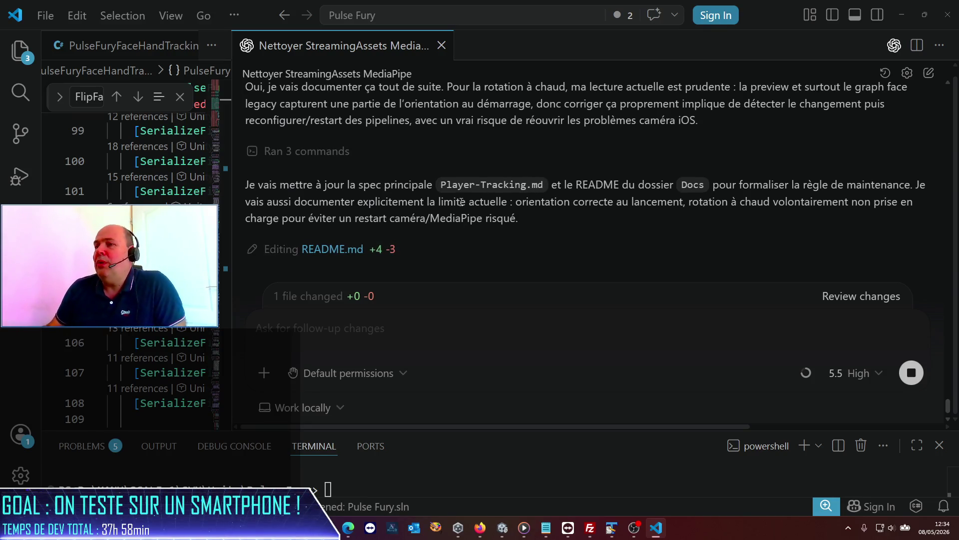
scroll(430, 203, "up", 1)
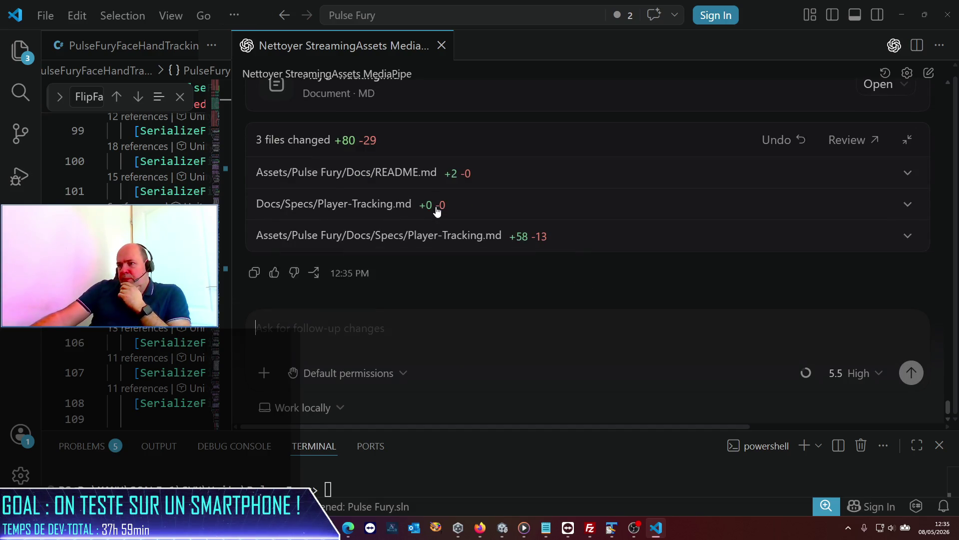
scroll(451, 218, "up", 4)
scroll(451, 218, "up", 3)
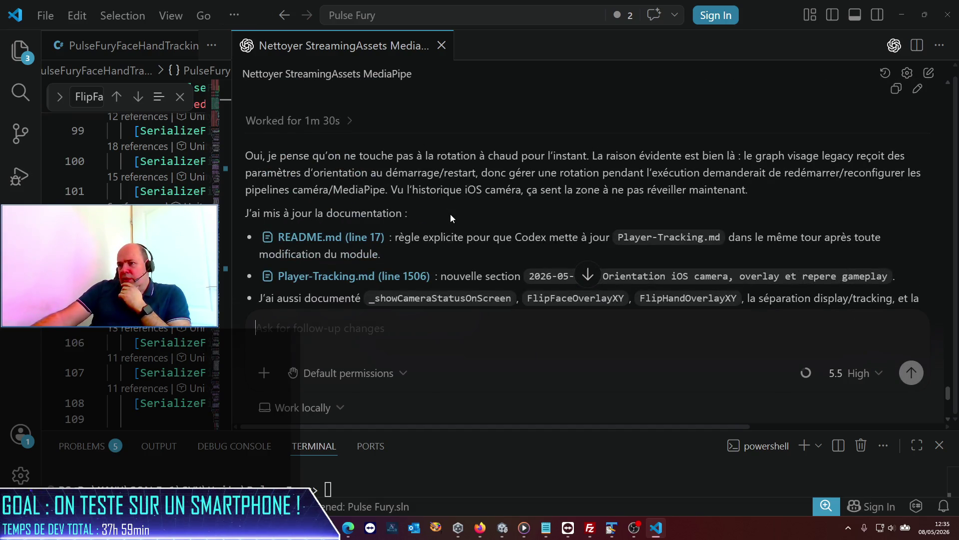
scroll(451, 218, "down", 1)
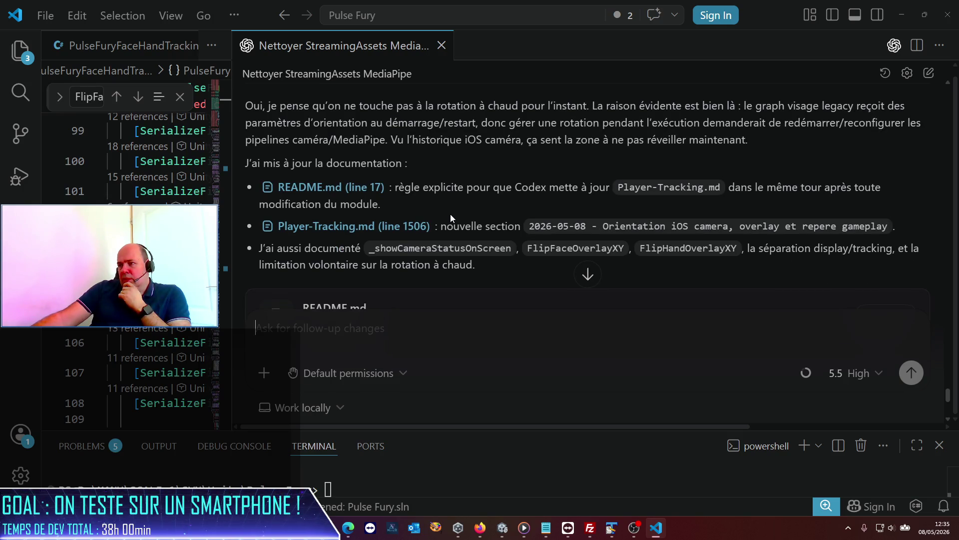
scroll(452, 218, "down", 5)
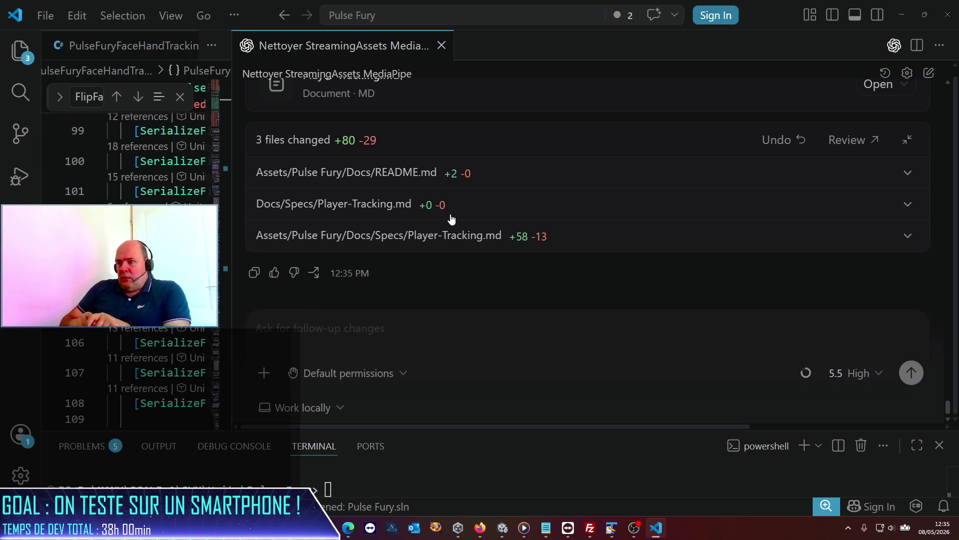
Send a French follow-up asking to document that the Android version remains to be created
type("Je pene")
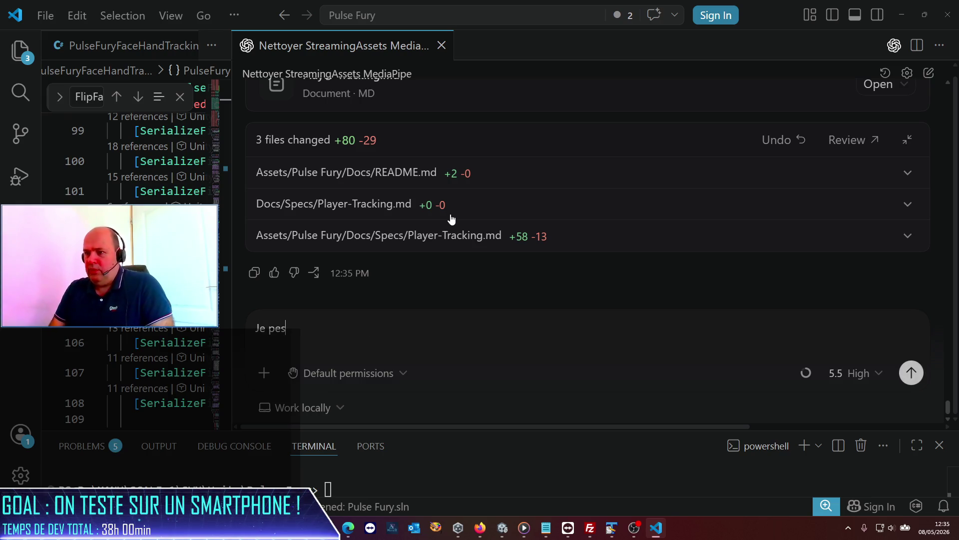
key("BackSpace")
type("s e")
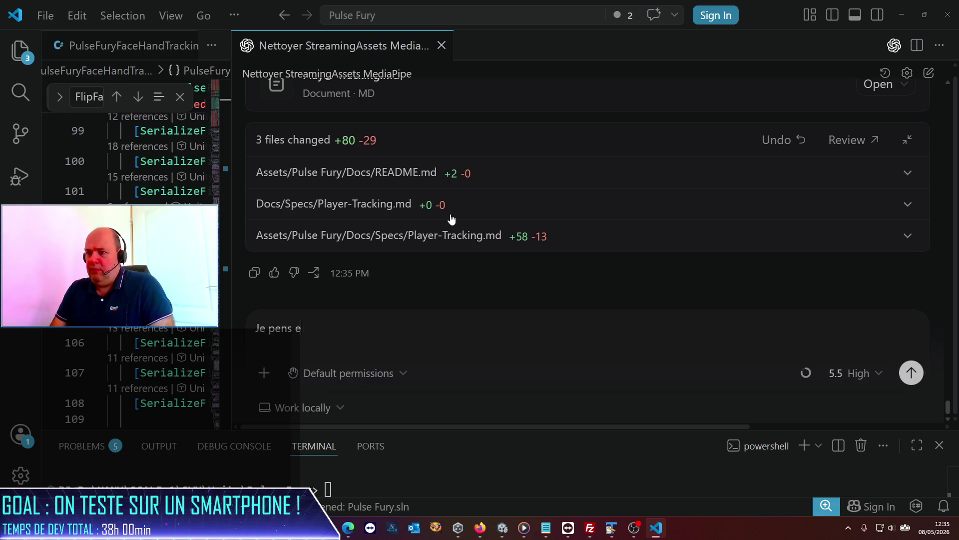
type("qu'")
type("l fau")
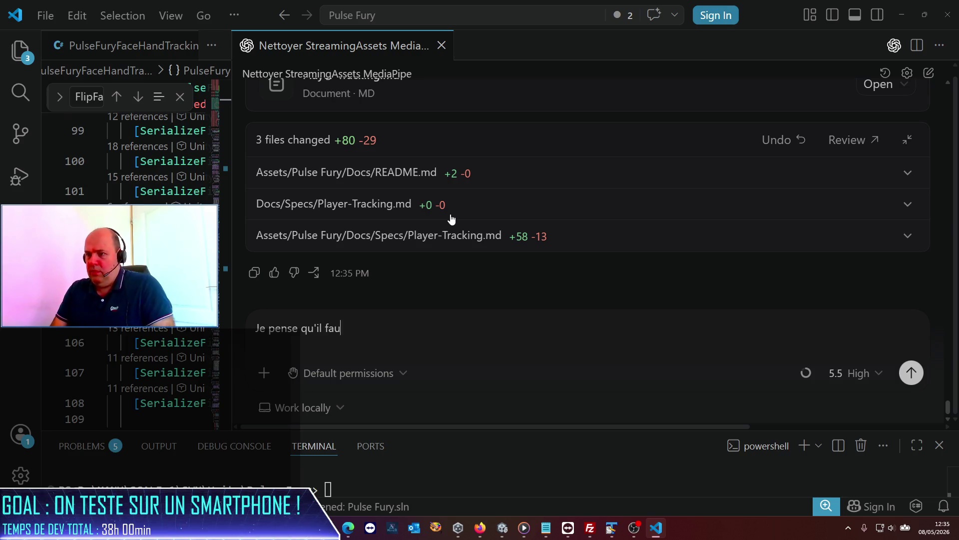
type("t égalm")
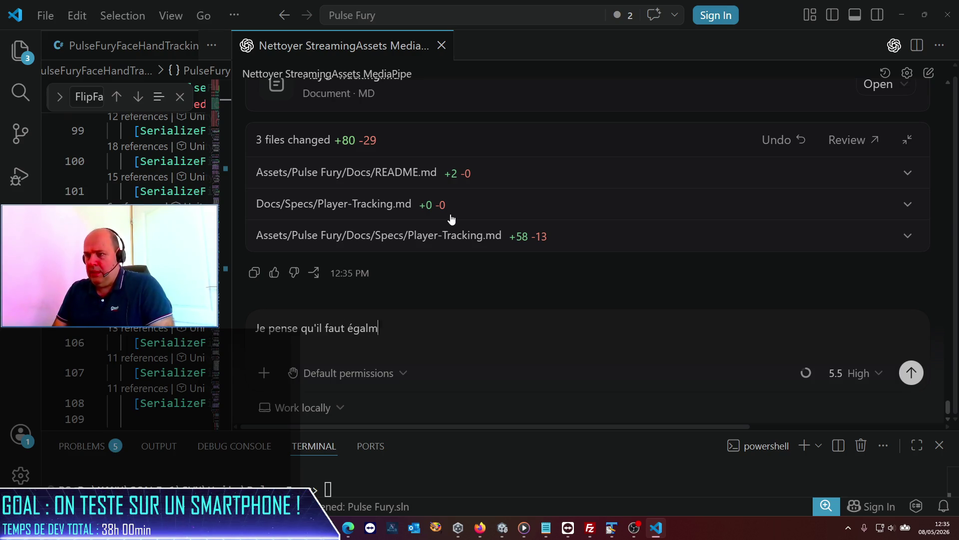
key("BackSpace")
type("ement document ")
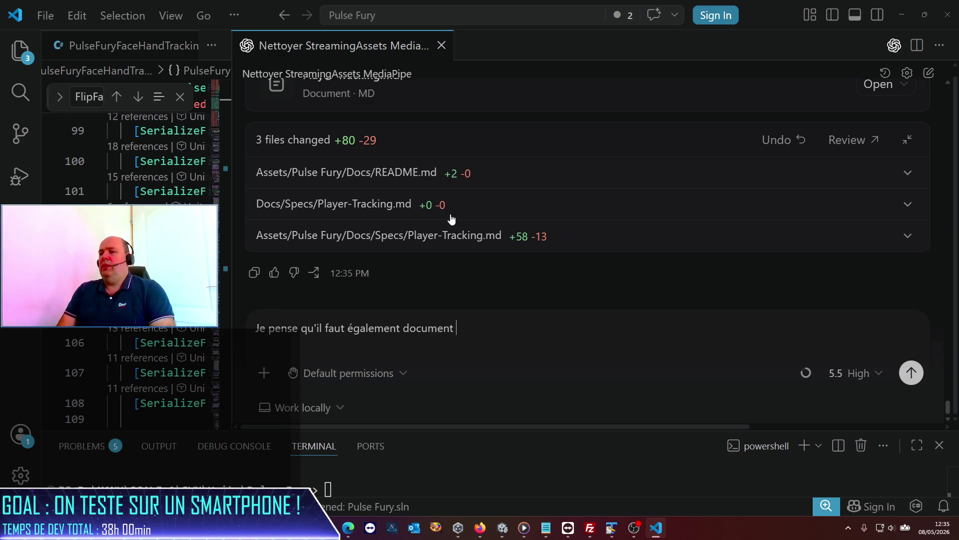
type("r")
key("BackSpace")
key("BackSpace")
type("r le fai")
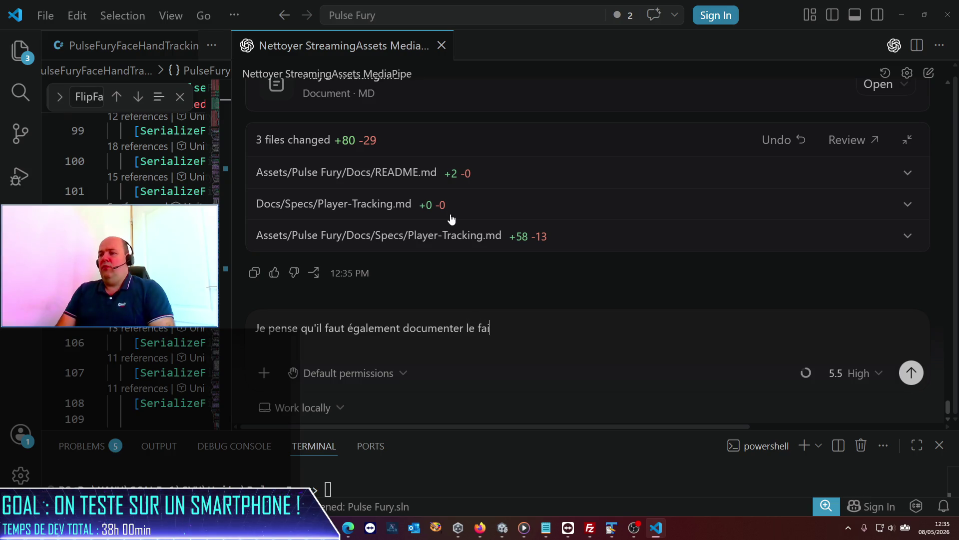
type("t que la version Ab")
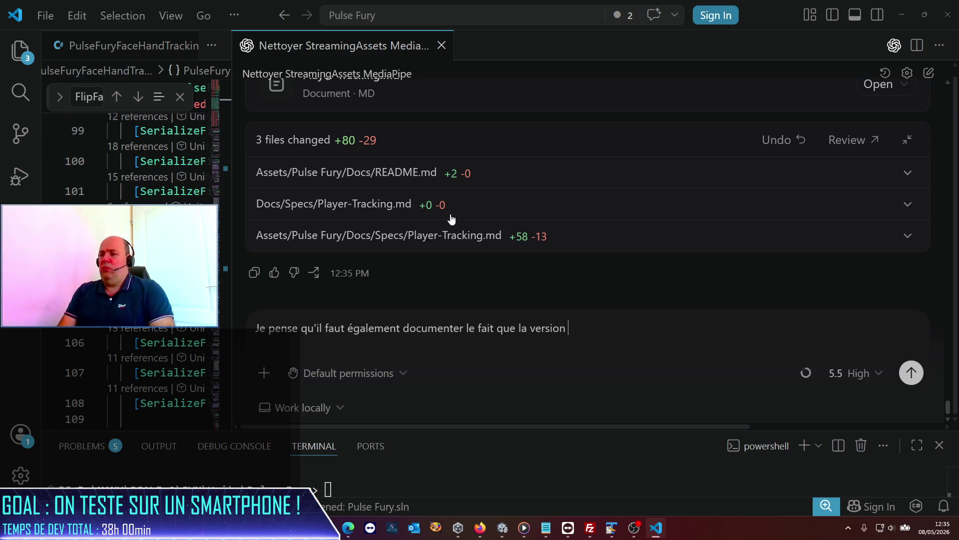
key("BackSpace")
type("ndroid ")
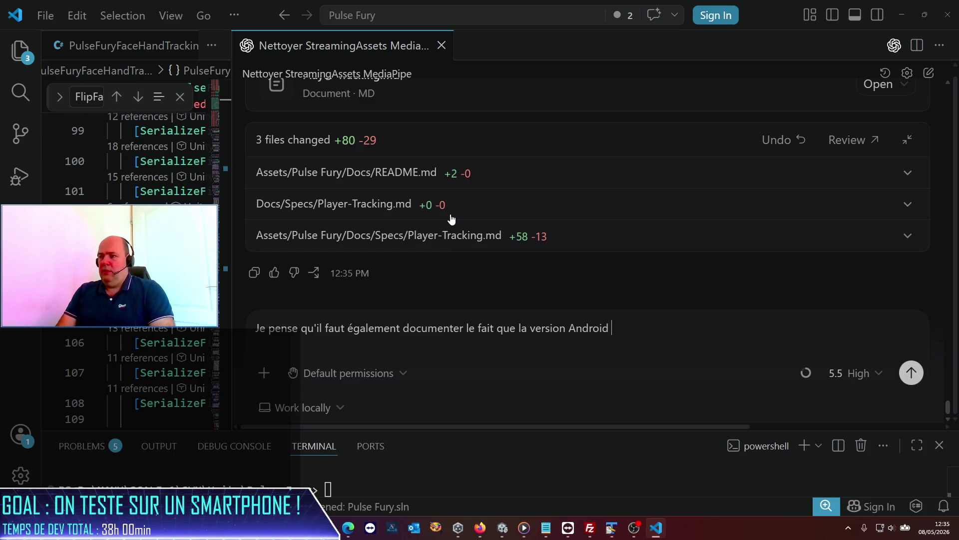
type("reste à")
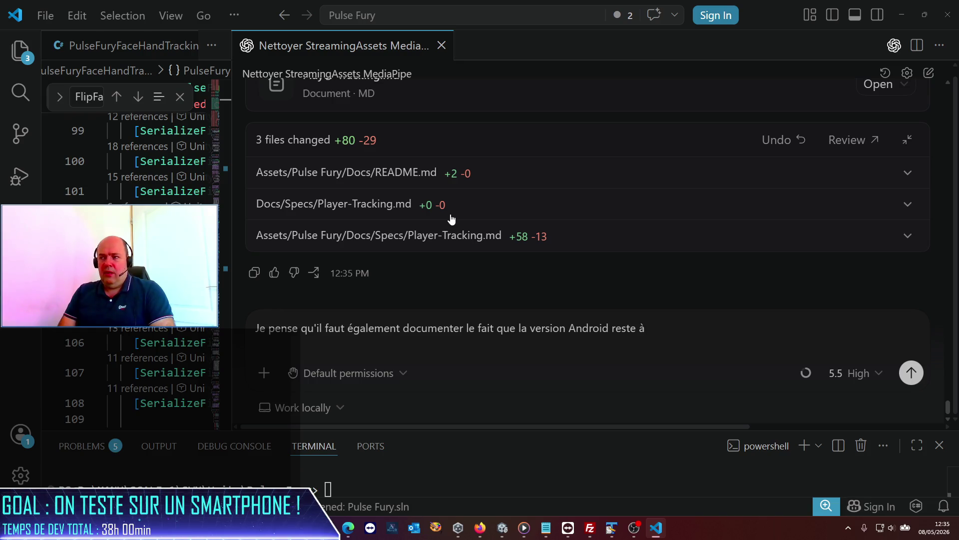
type(" cré")
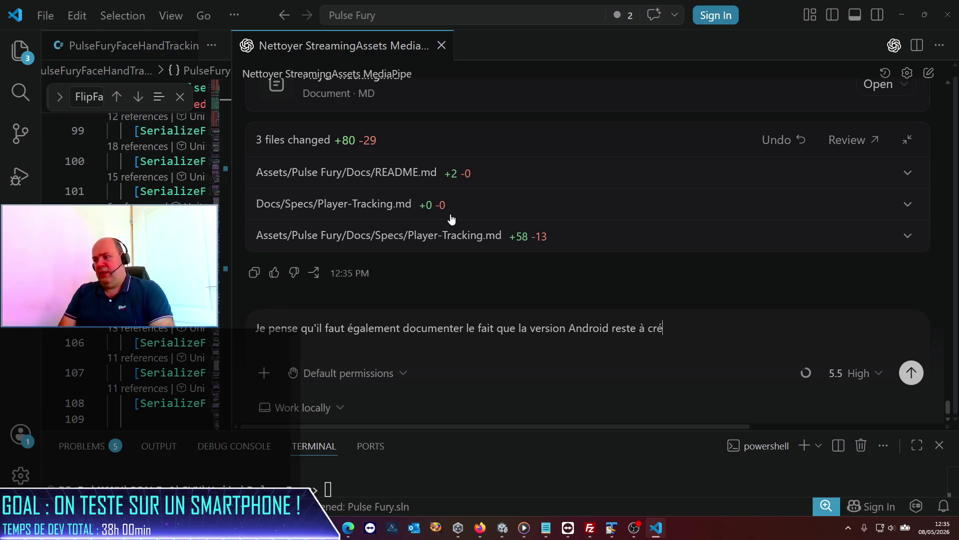
type("er : car e")
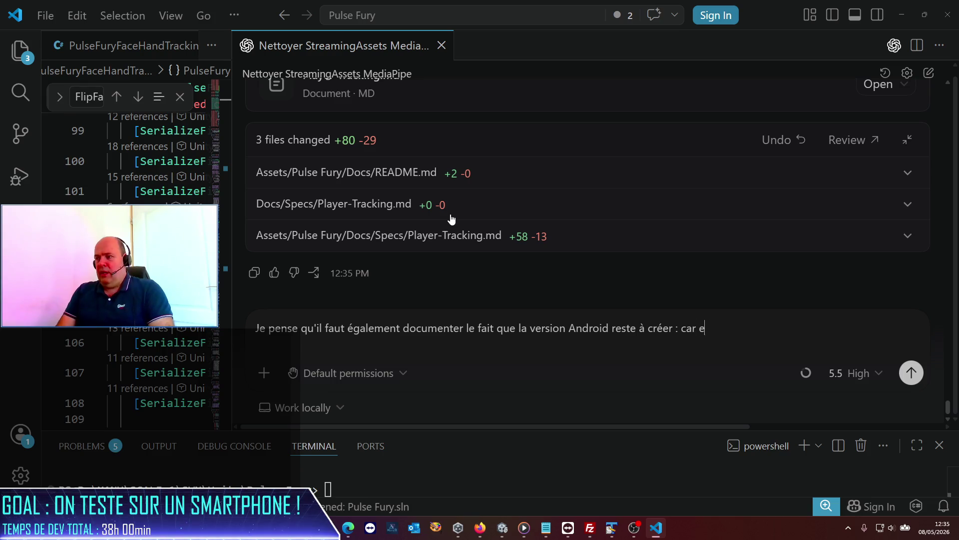
type("n l'état tu a")
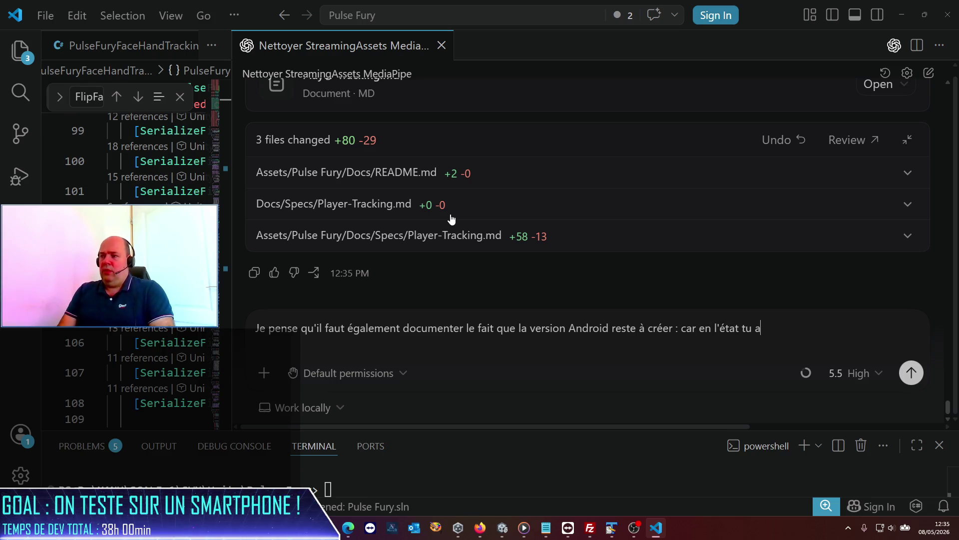
type("s mis des règl")
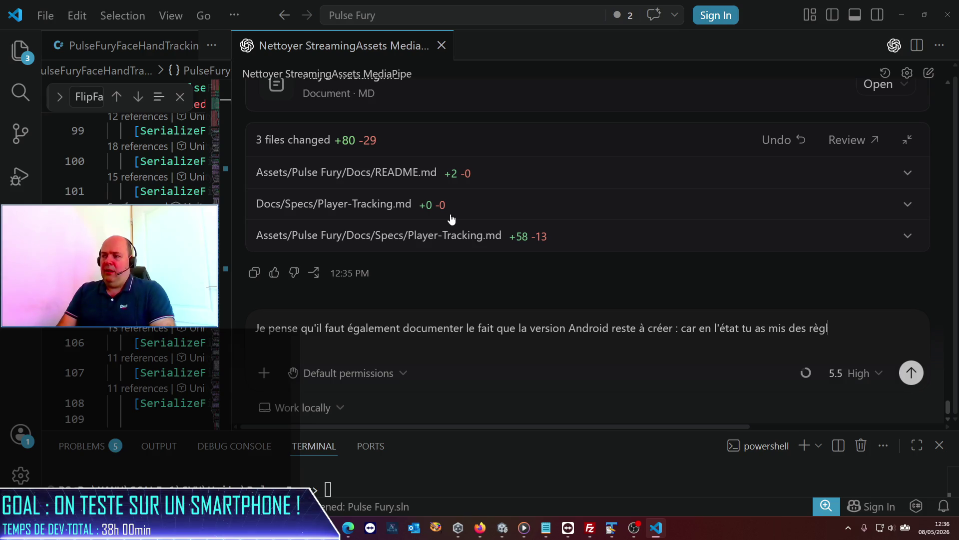
type("es \"en dur\" s")
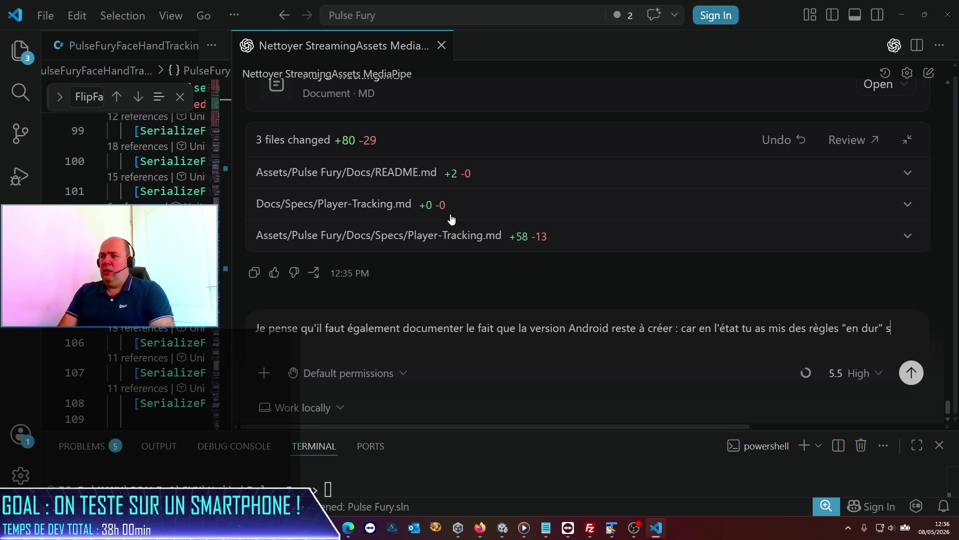
key("BackSpace")
type("pour la plateo")
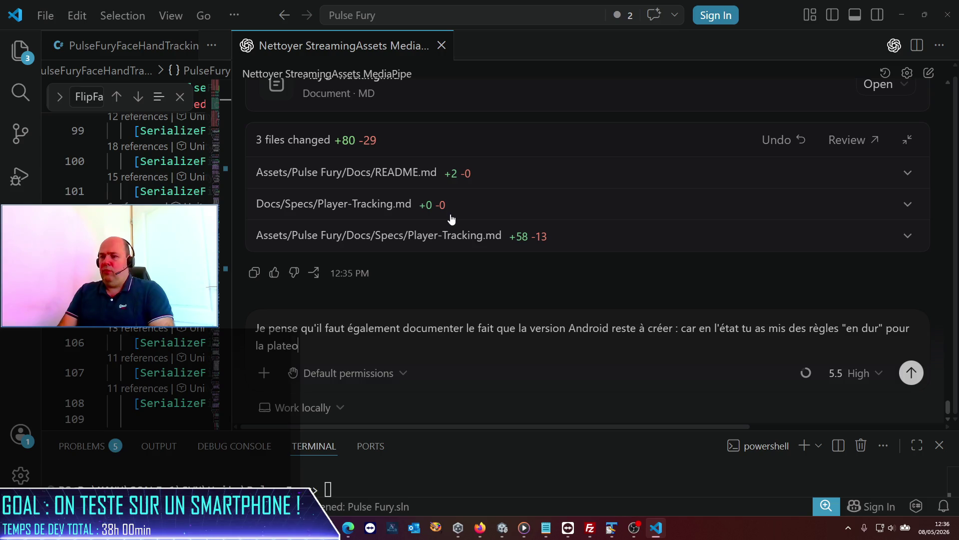
key("BackSpace")
type("forme ")
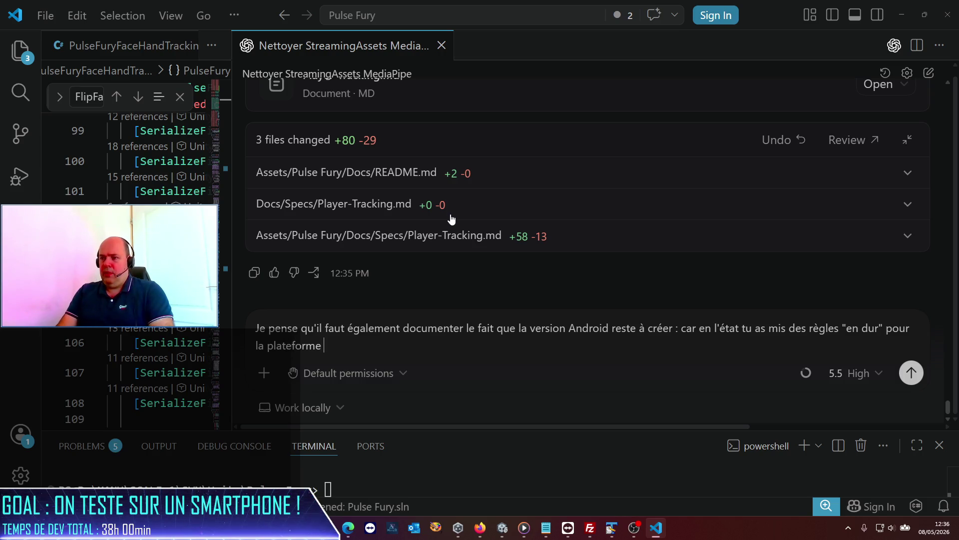
type("iOSil y ")
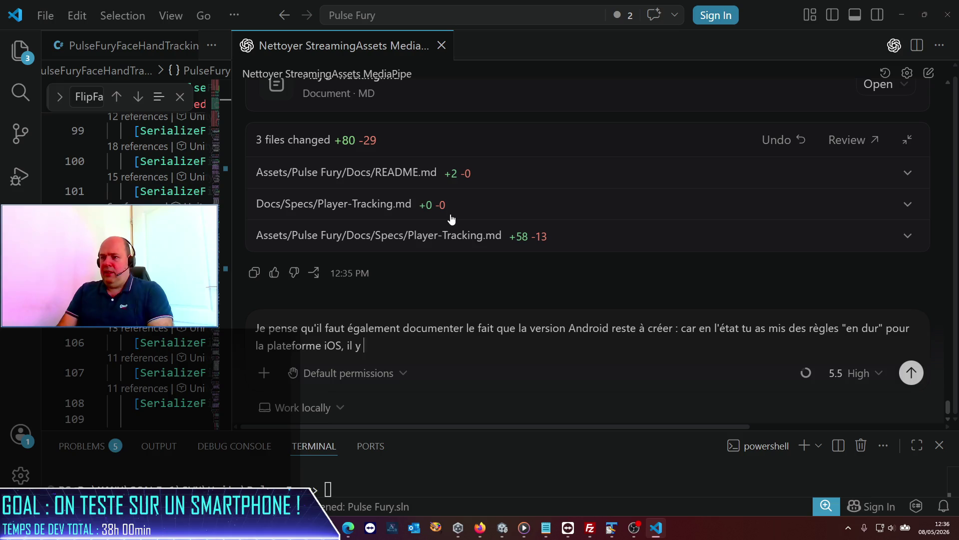
type("de fortes ")
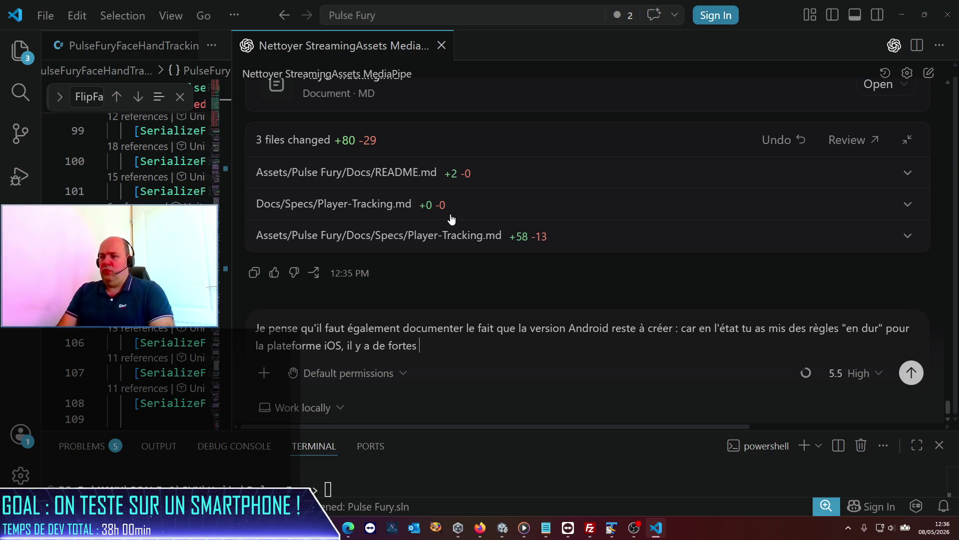
type("changue")
key("BackSpace")
key("BackSpace")
key("BackSpace")
type("ces ")
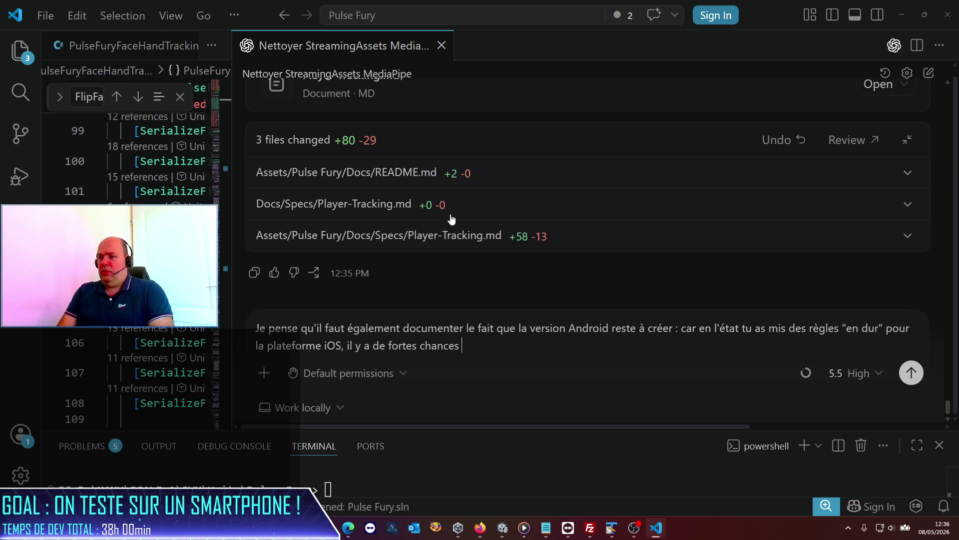
type("que nous devions ")
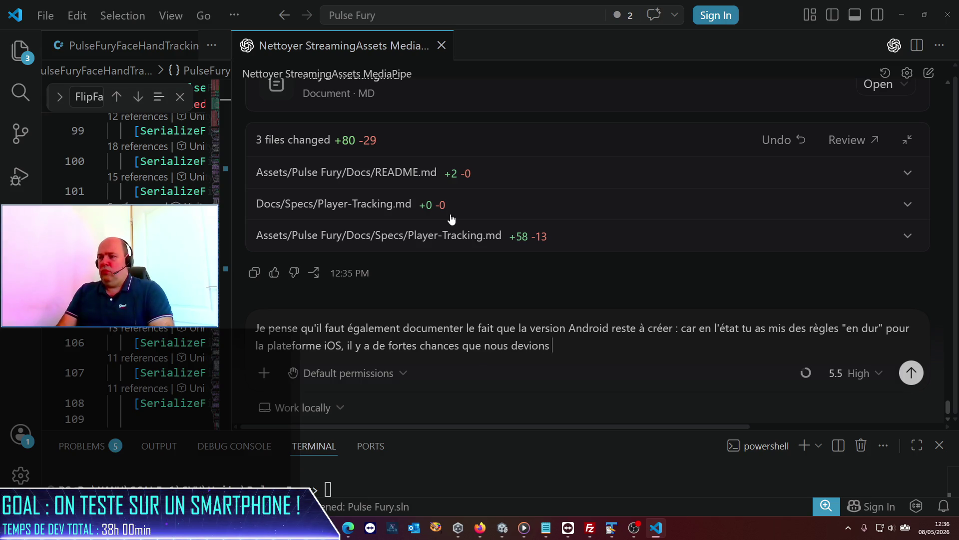
type("faire demême suyr")
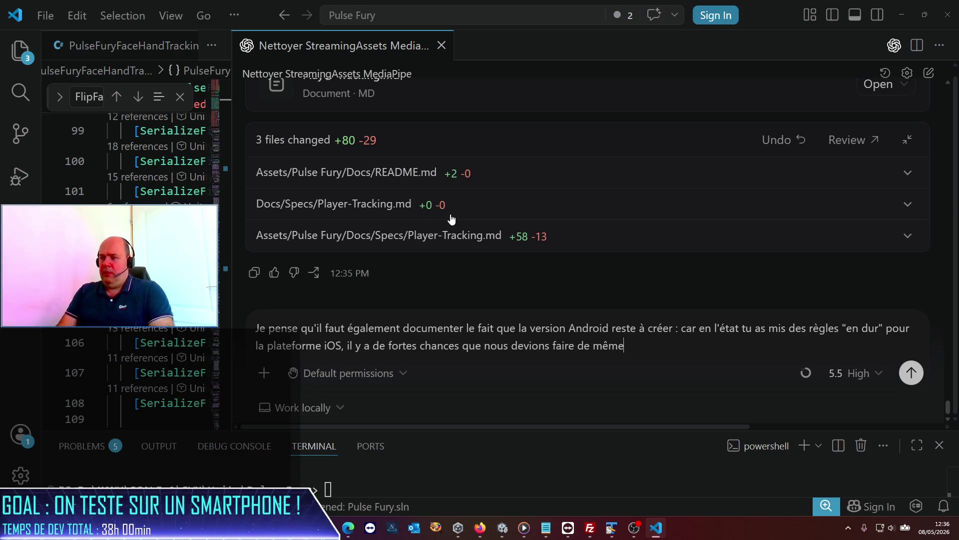
type("Andro")
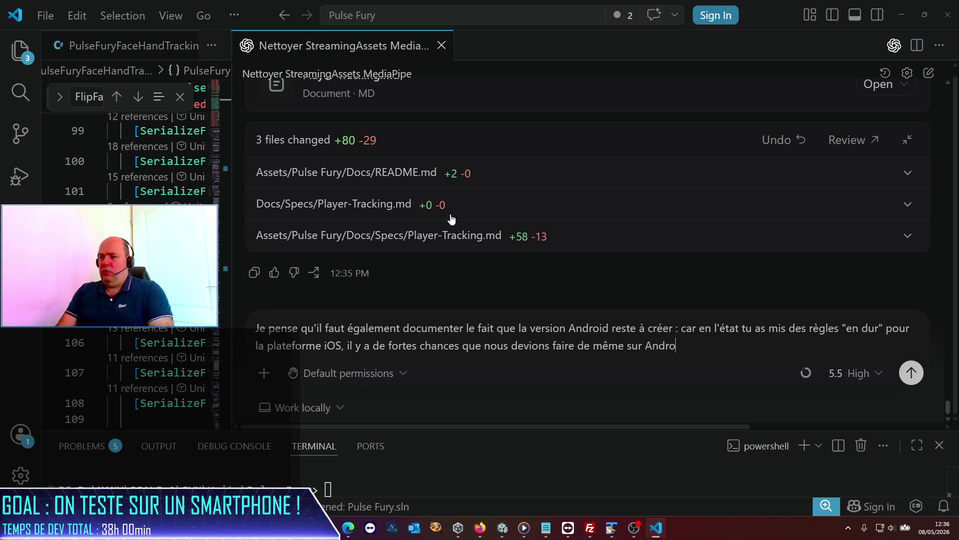
type("id.Autant le")
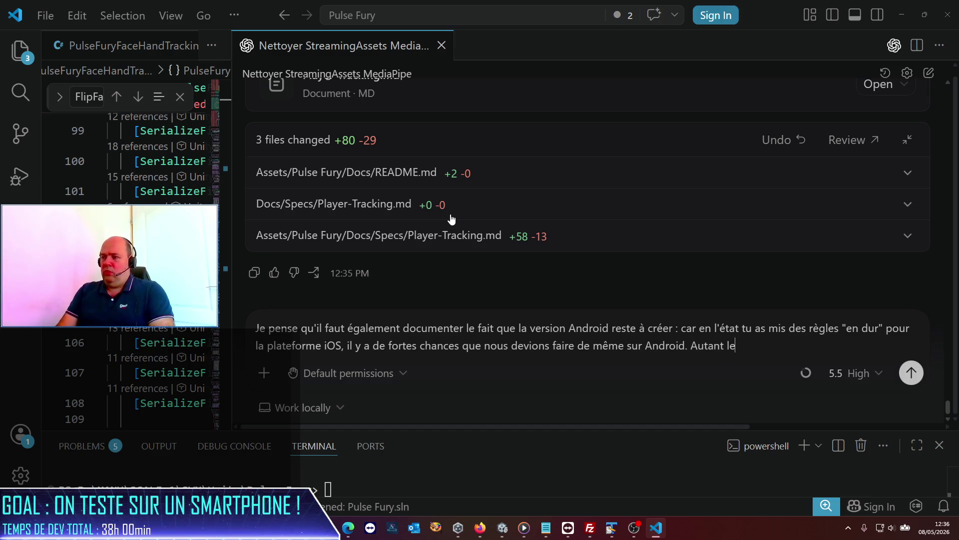
type(" documenter pour a")
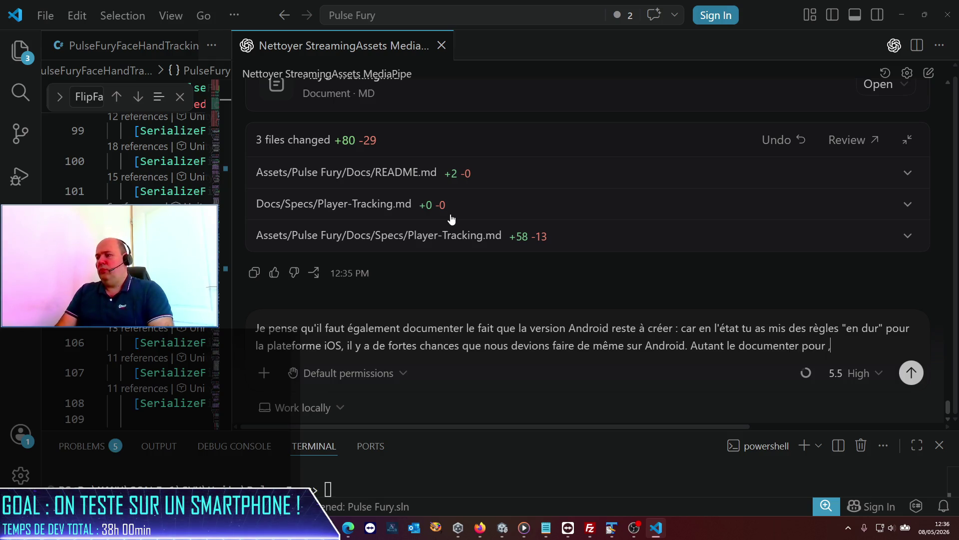
key("BackSpace")
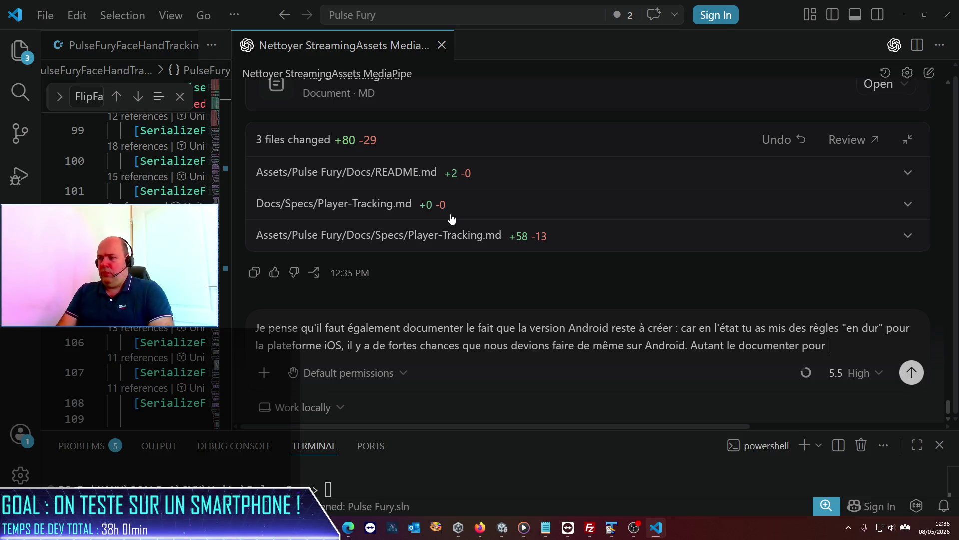
type("ne pas l'oubli")
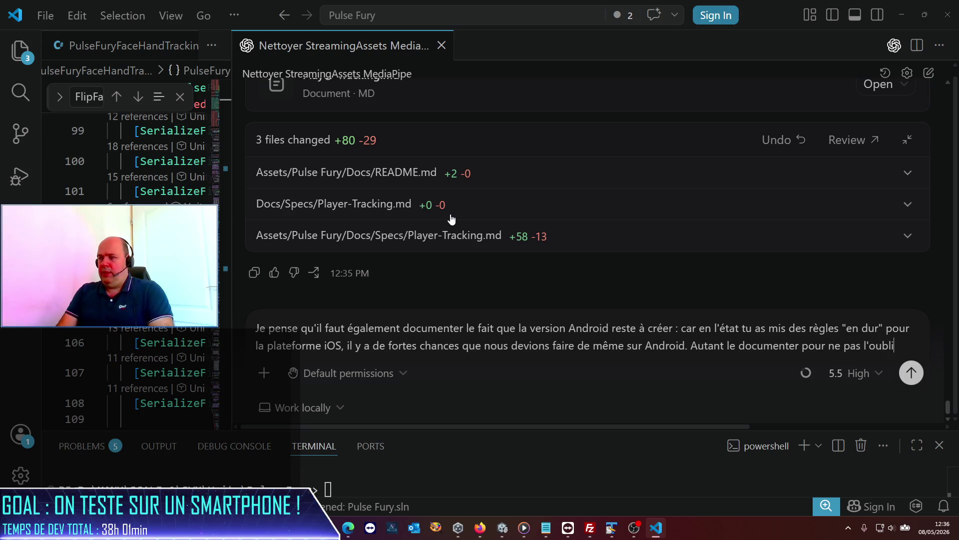
type("er, car")
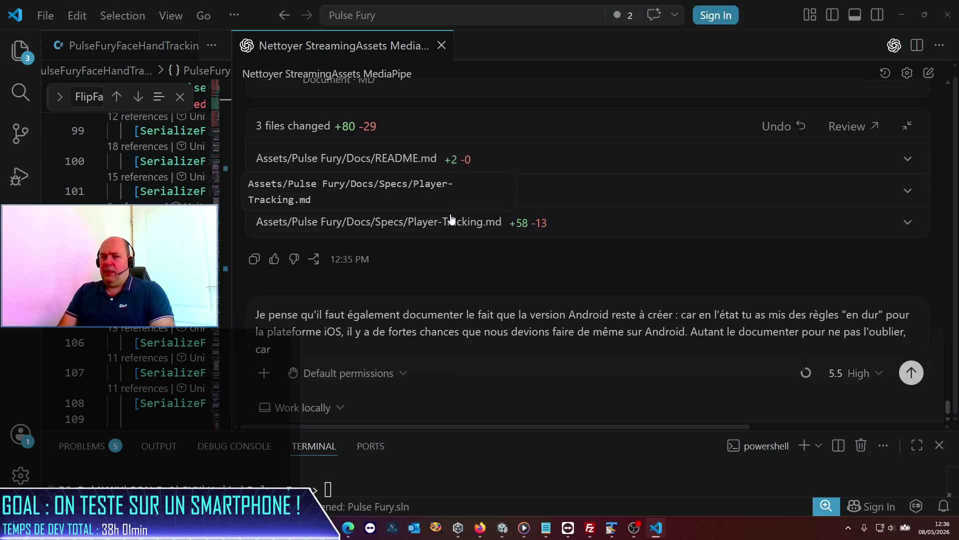
type(" i")
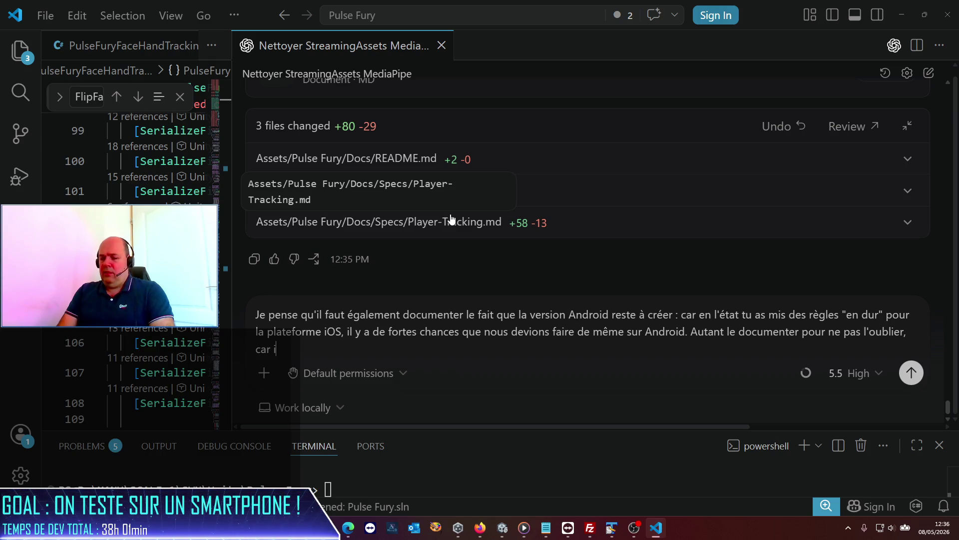
type("l faudra le faire à i")
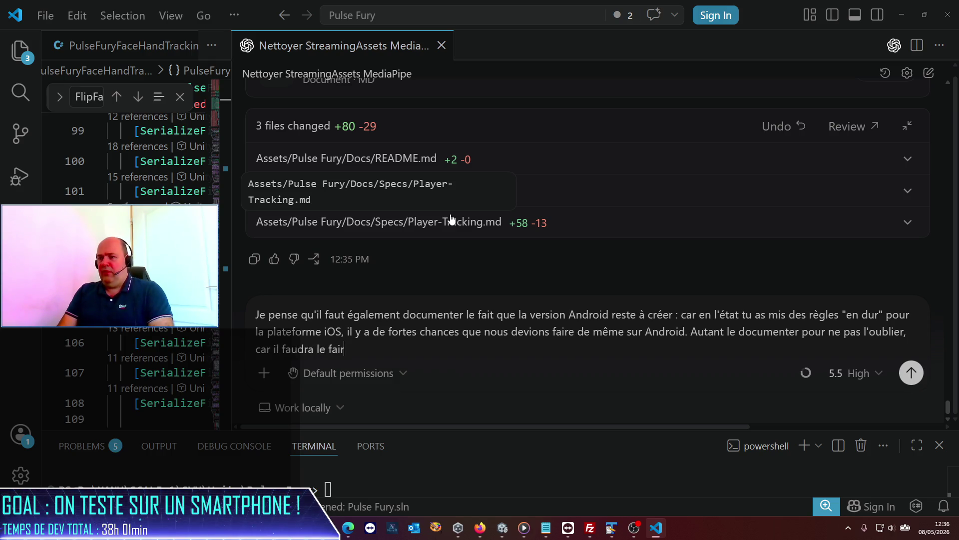
key("BackSpace")
type("ujn")
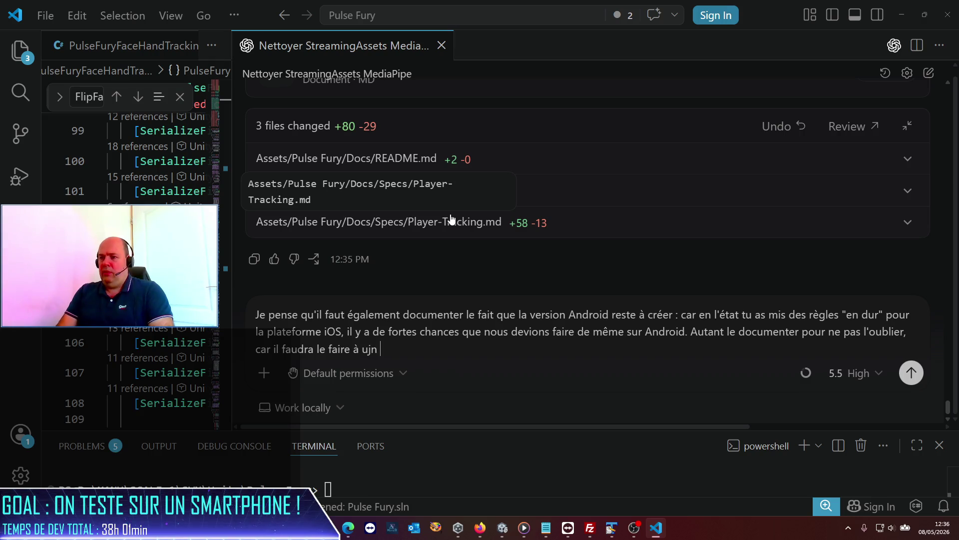
key("BackSpace")
type("n moment, ")
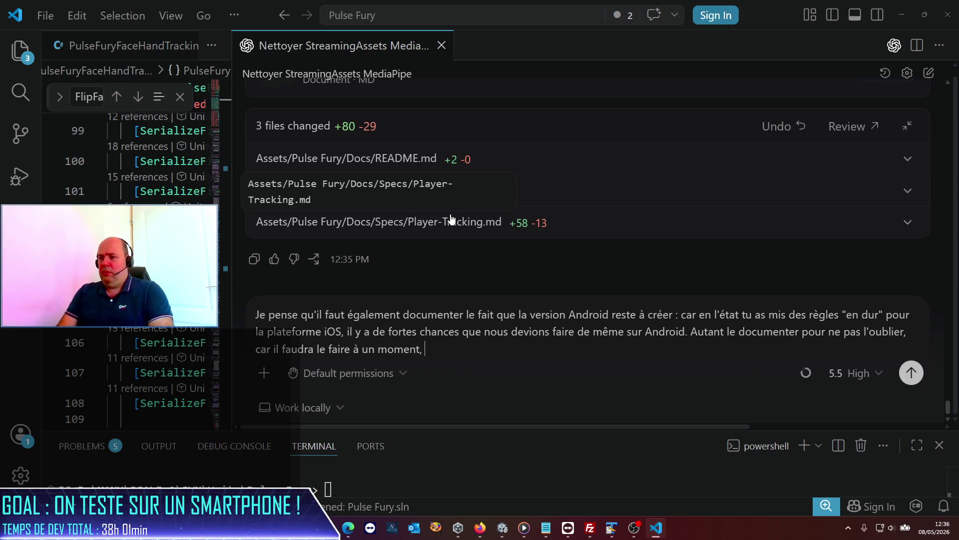
type("ma")
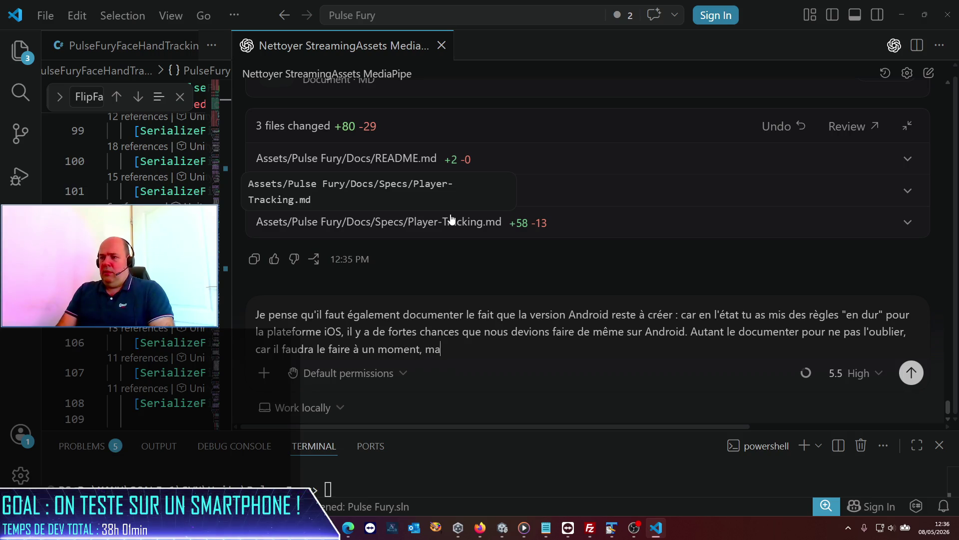
type("is je n'ai d")
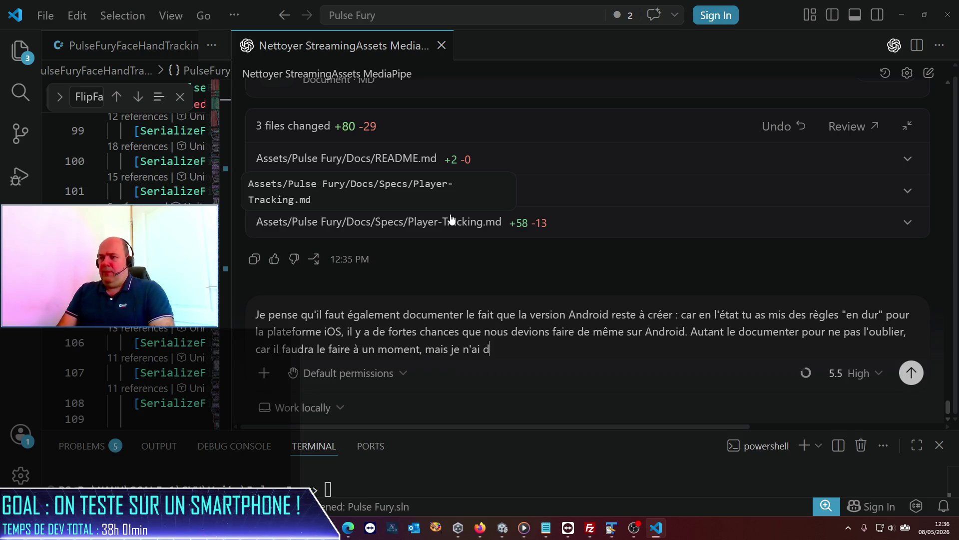
key("BackSpace")
type("pas à l'ins")
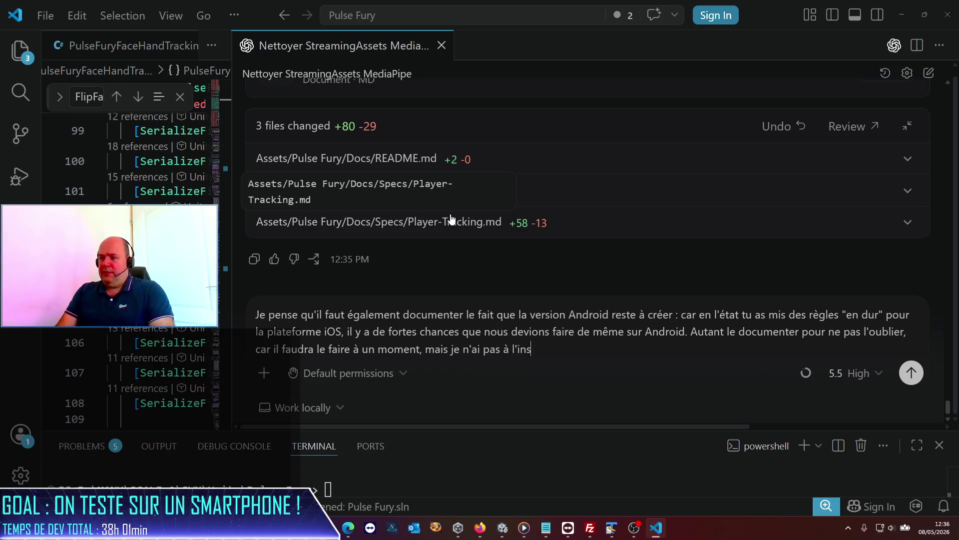
type("tant de dev")
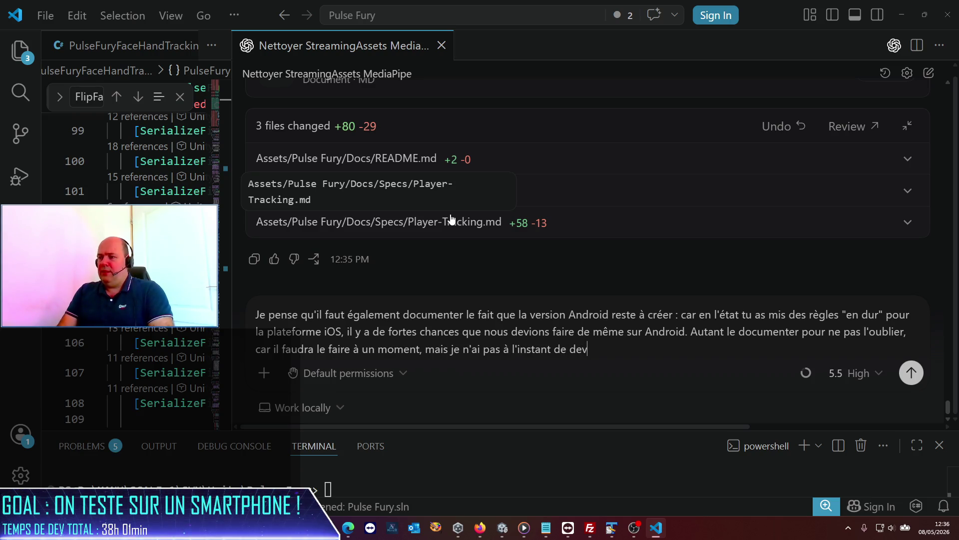
type("ice Android p")
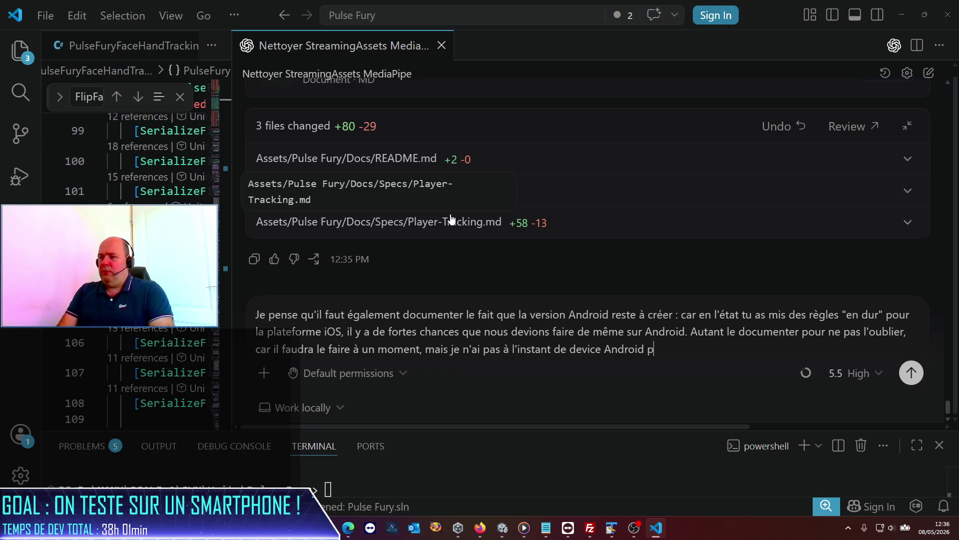
type("our tester ça.")
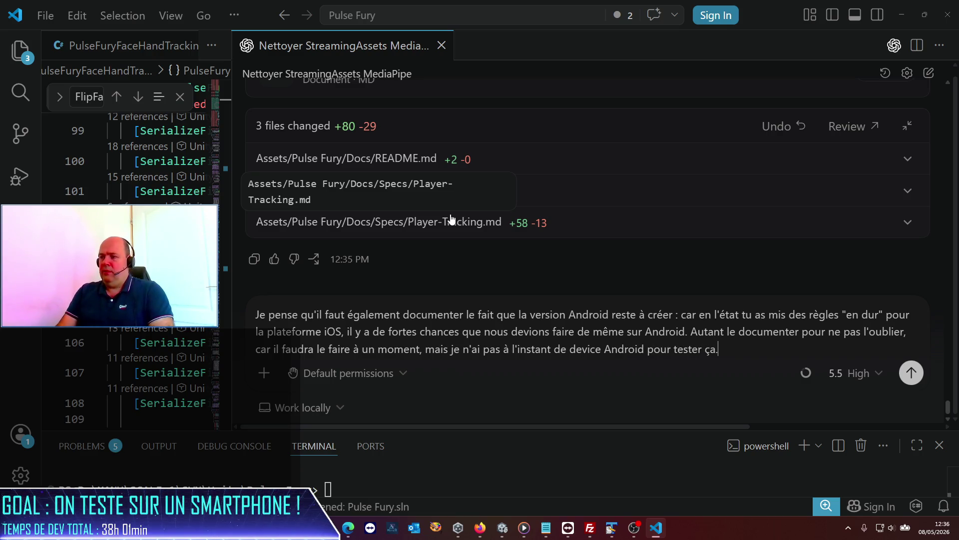
key("Return")
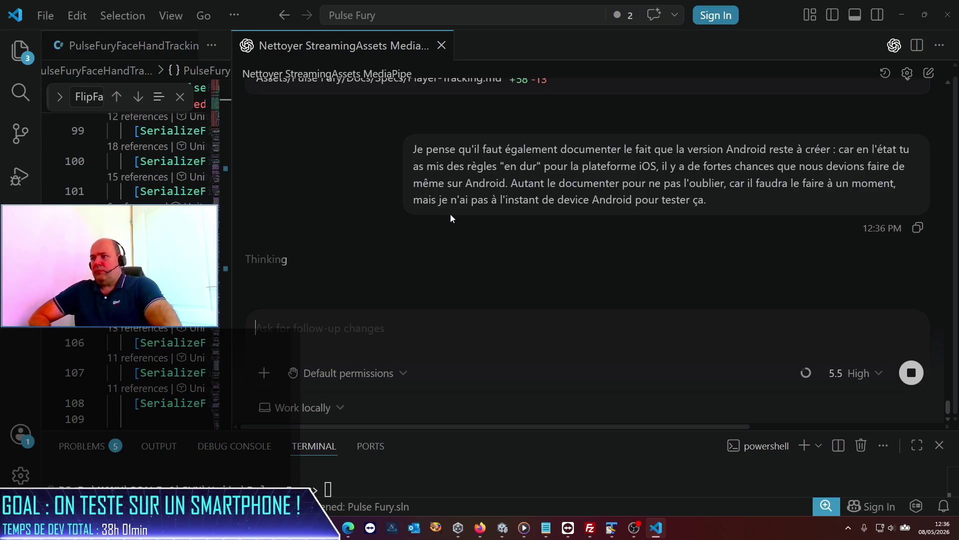